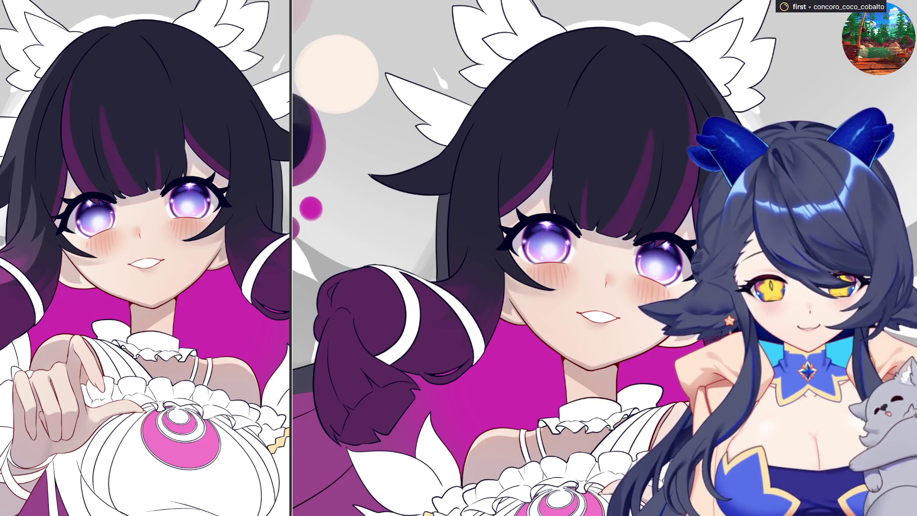
- Reset the canvas view upright, then bring up the NewCanvas3 coconut shrimp photo over the artwork
left_click_drag(540, 96, 621, 119)
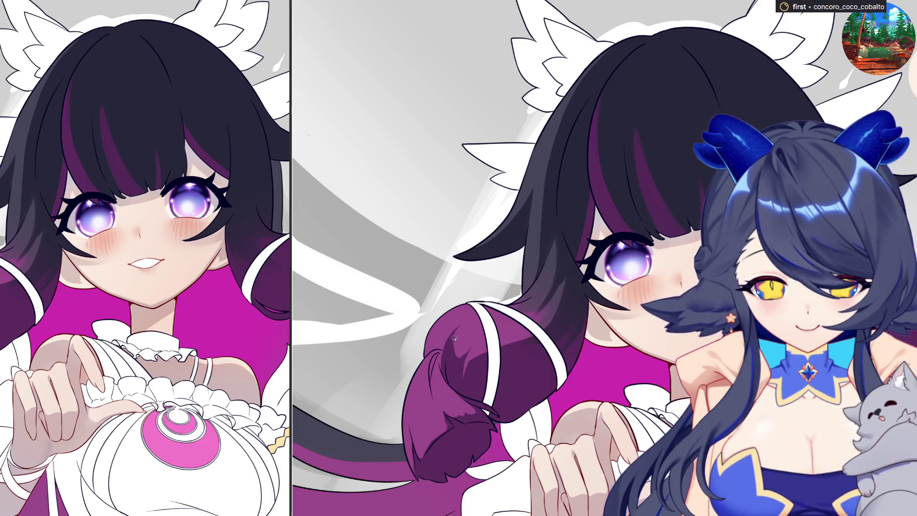
scroll(554, 422, "down", 2)
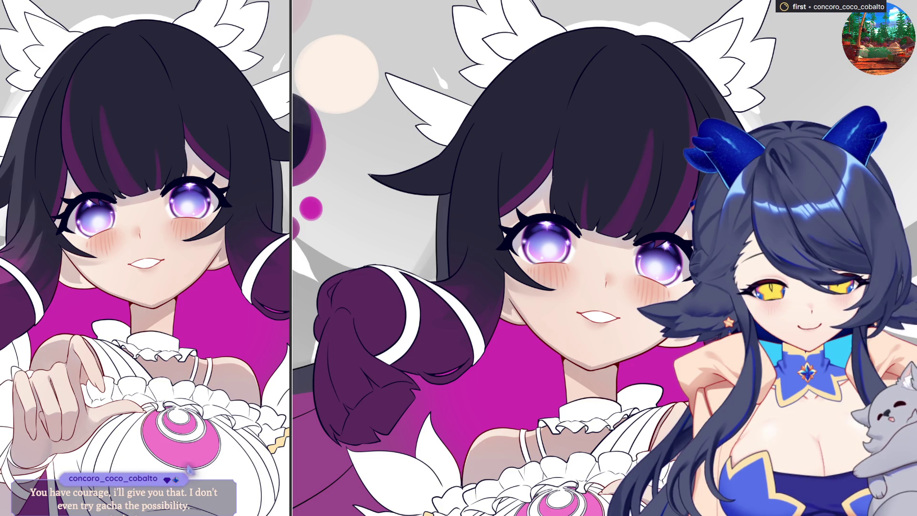
left_click_drag(346, 368, 446, 416)
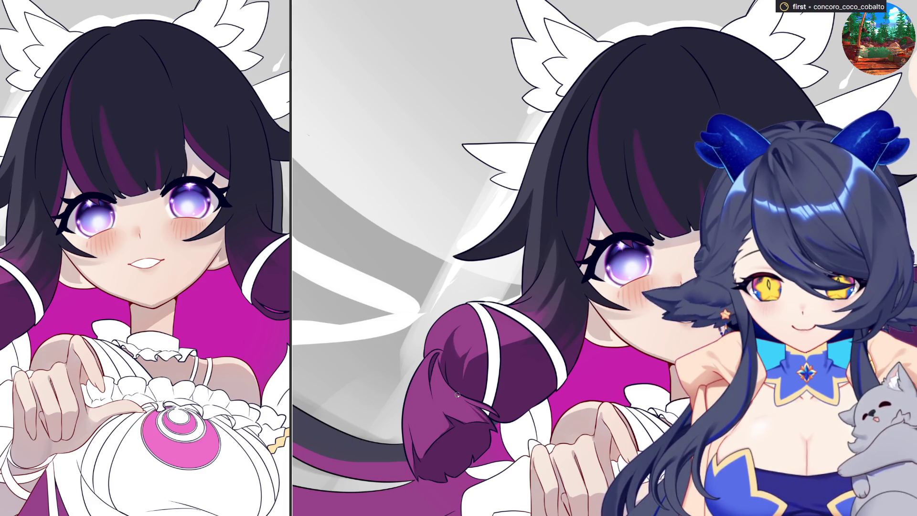
key("ctrl+0")
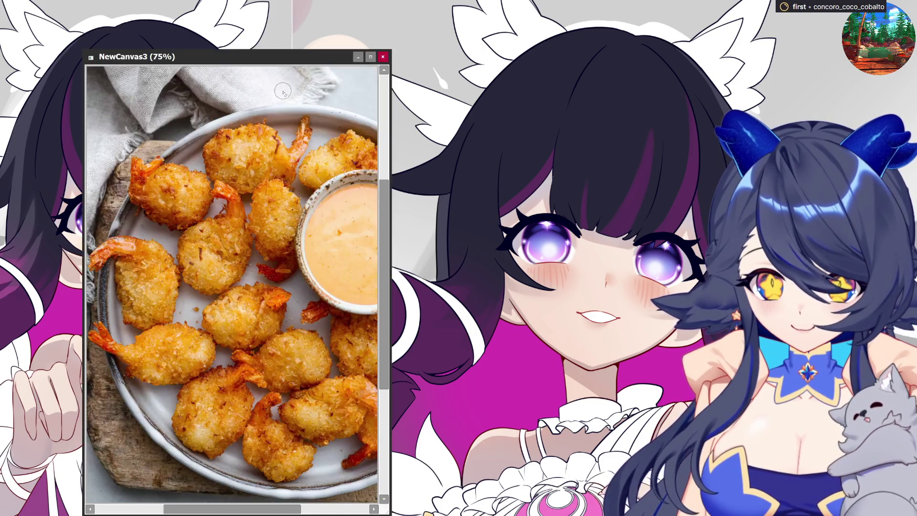
mouse_move(289, 28)
left_mouse_down()
mouse_move(292, 56)
mouse_move(321, 0)
left_mouse_up()
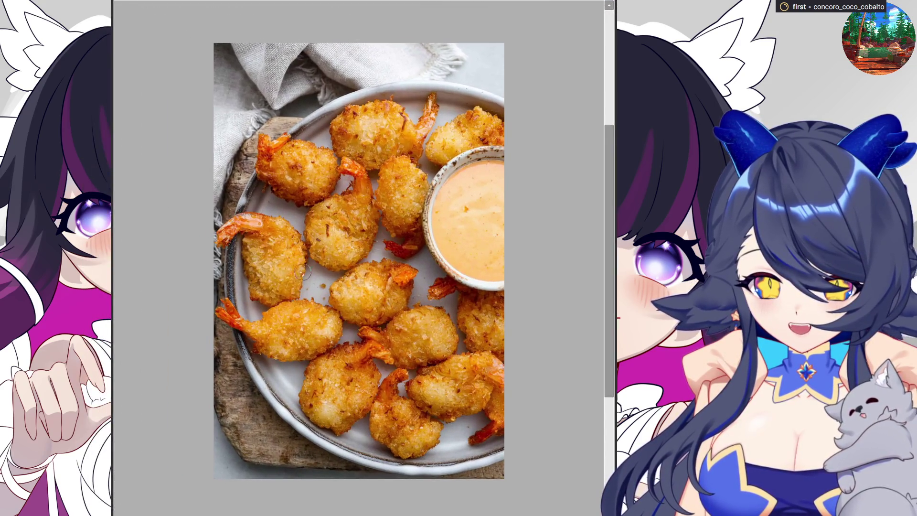
- Sketch thin dark-blue pen strokes tracing a shrimp and outlining it on the photo
scroll(215, 240, "up", 2)
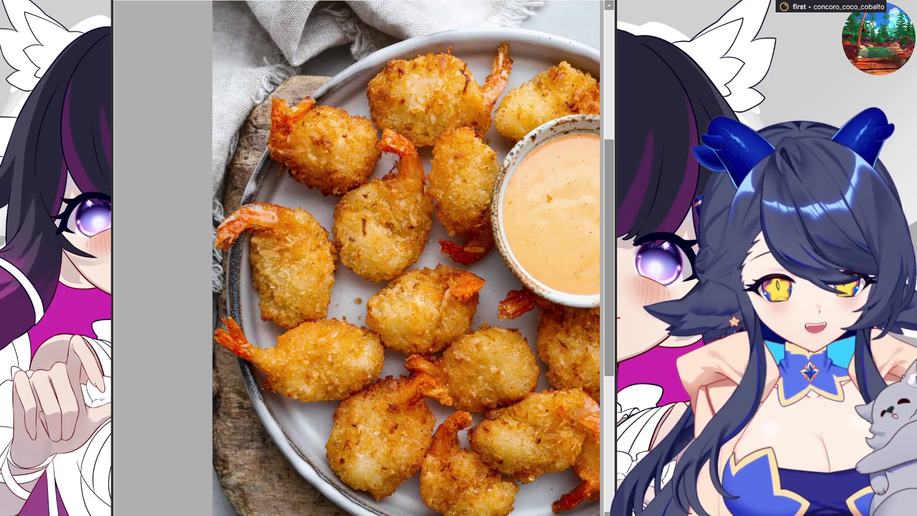
mouse_move(375, 161)
left_mouse_down()
mouse_move(382, 216)
mouse_move(405, 234)
left_mouse_up()
left_click_drag(379, 150, 404, 219)
mouse_move(375, 150)
left_mouse_down()
mouse_move(352, 128)
mouse_move(389, 143)
mouse_move(356, 190)
mouse_move(347, 224)
mouse_move(392, 255)
mouse_move(433, 224)
mouse_move(391, 168)
left_mouse_up()
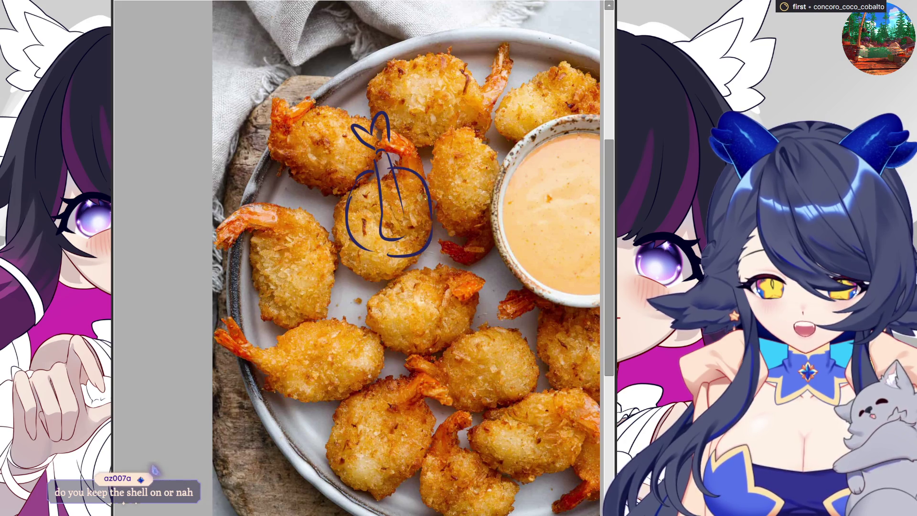
mouse_move(448, 130)
left_mouse_down()
mouse_move(429, 163)
mouse_move(444, 163)
mouse_move(465, 114)
mouse_move(520, 122)
left_mouse_up()
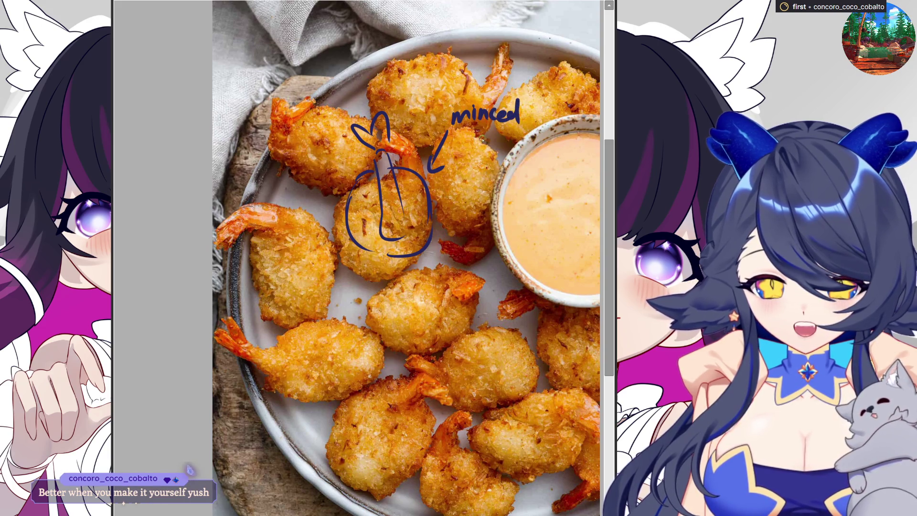
- Undo the word 'minced', handwrite 'shrimp patty' beside the arrow, then close the photo
key("ctrl+z")
key("ctrl+z")
key("ctrl+z")
key("ctrl+z")
key("ctrl+z")
key("ctrl+z")
left_click_drag(462, 114, 453, 125)
mouse_move(464, 104)
left_mouse_down()
mouse_move(464, 120)
mouse_move(477, 126)
mouse_move(483, 115)
mouse_move(503, 130)
left_mouse_up()
left_click(489, 111)
left_click_drag(501, 112, 508, 121)
mouse_move(466, 135)
left_mouse_down()
mouse_move(467, 152)
mouse_move(486, 135)
mouse_move(504, 137)
mouse_move(496, 144)
left_mouse_up()
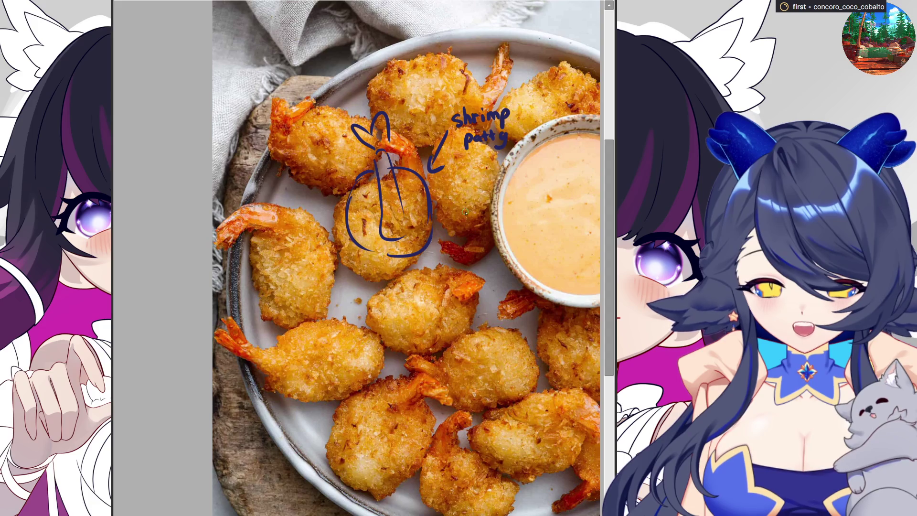
mouse_move(440, 208)
left_mouse_down()
mouse_move(464, 207)
mouse_move(466, 237)
left_mouse_up()
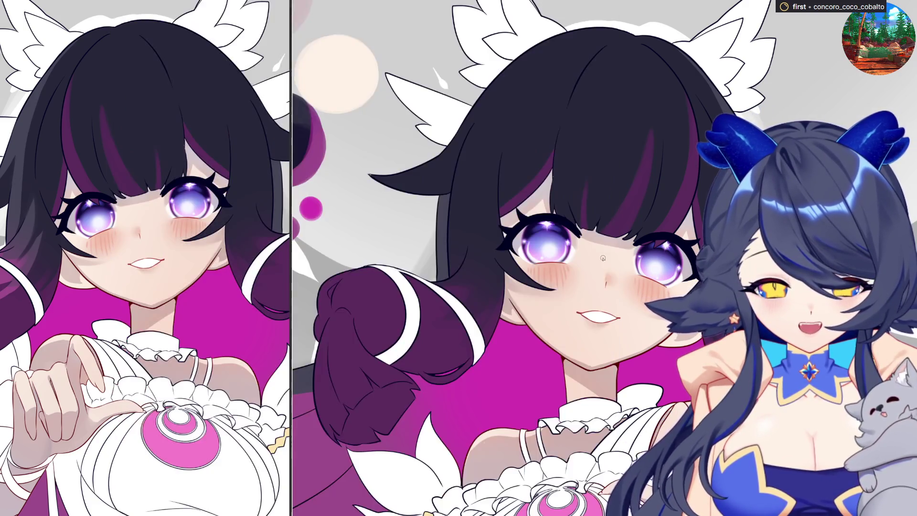
left_click(630, 216)
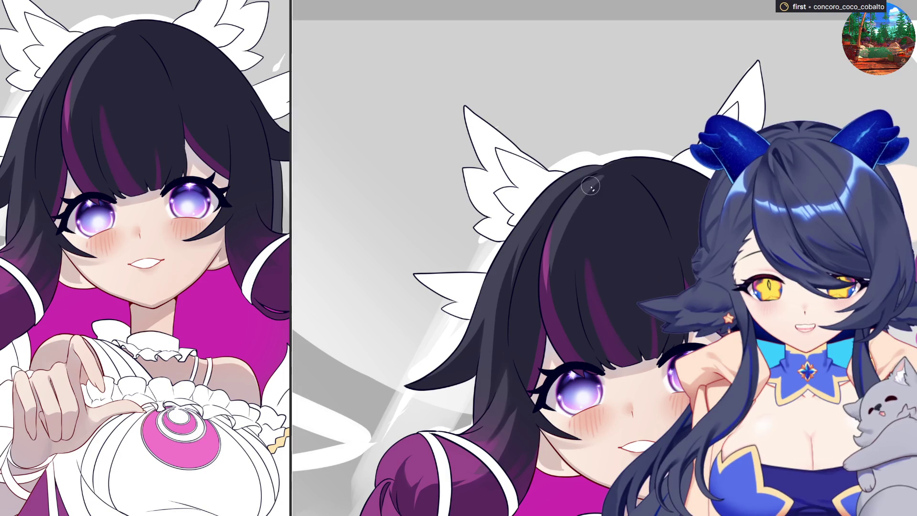
- Paint thin light strands into the girl's purple-streaked hair
left_click_drag(554, 239, 545, 305)
mouse_move(593, 187)
left_mouse_down()
mouse_move(566, 287)
mouse_move(559, 225)
left_mouse_up()
mouse_move(590, 196)
left_mouse_down()
mouse_move(574, 272)
mouse_move(577, 312)
left_mouse_up()
- Choose a new colour from the radial palette and paint faint highlights near the top of the hair
right_click(585, 339)
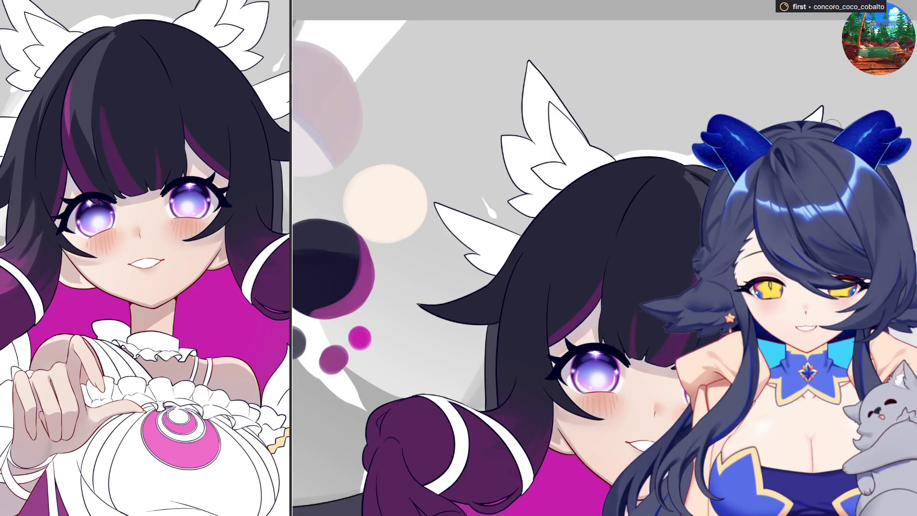
left_click(661, 242)
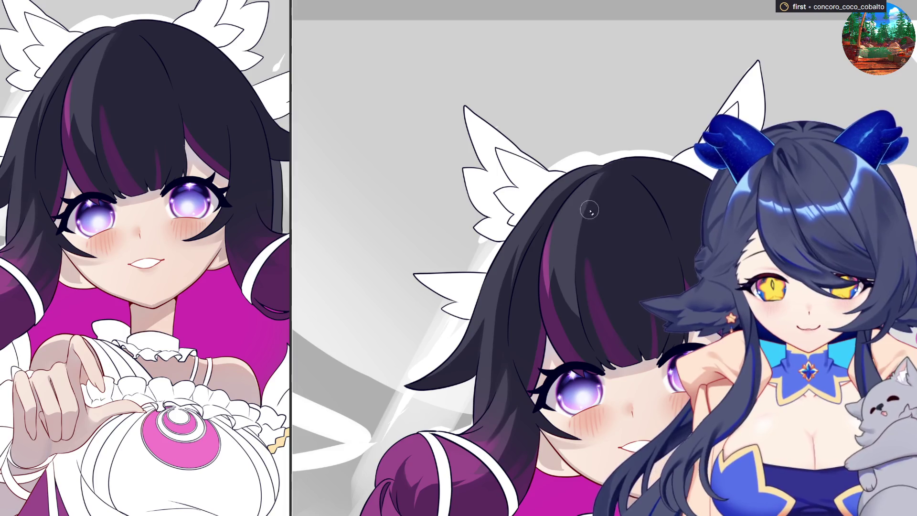
mouse_move(588, 278)
left_mouse_down()
mouse_move(596, 301)
mouse_move(597, 191)
mouse_move(594, 263)
left_mouse_up()
left_click_drag(605, 189, 602, 275)
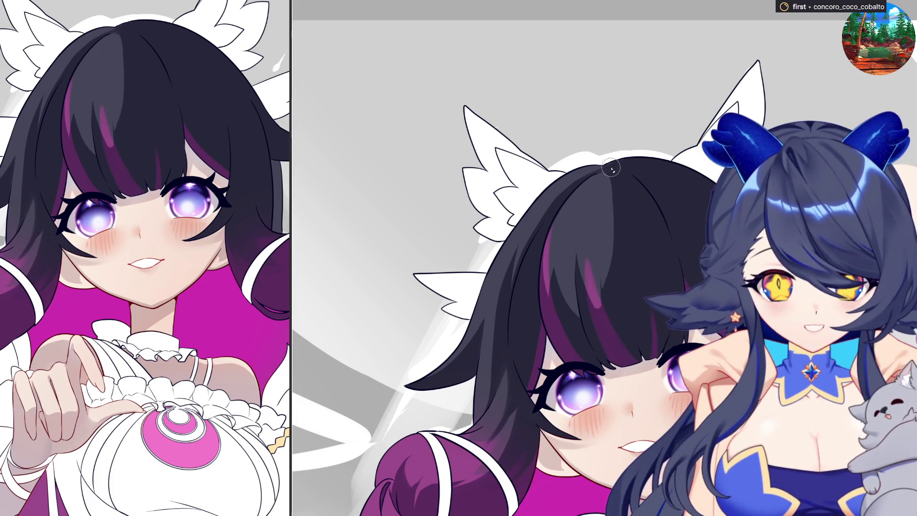
left_click_drag(611, 162, 664, 158)
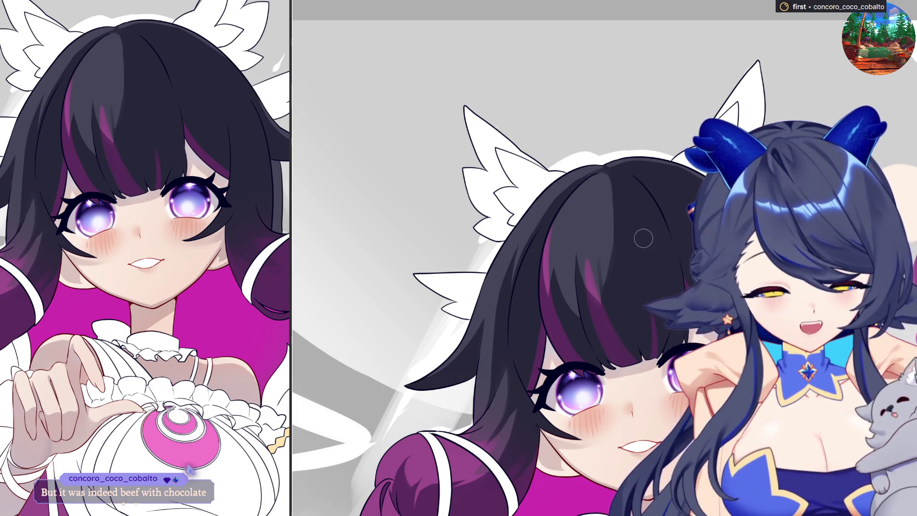
scroll(447, 198, "down", 3)
scroll(413, 344, "up", 2)
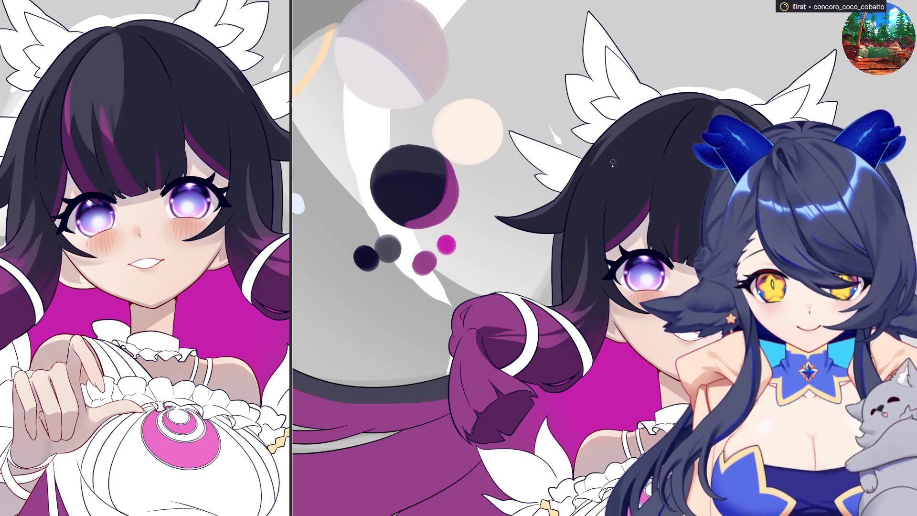
key("5")
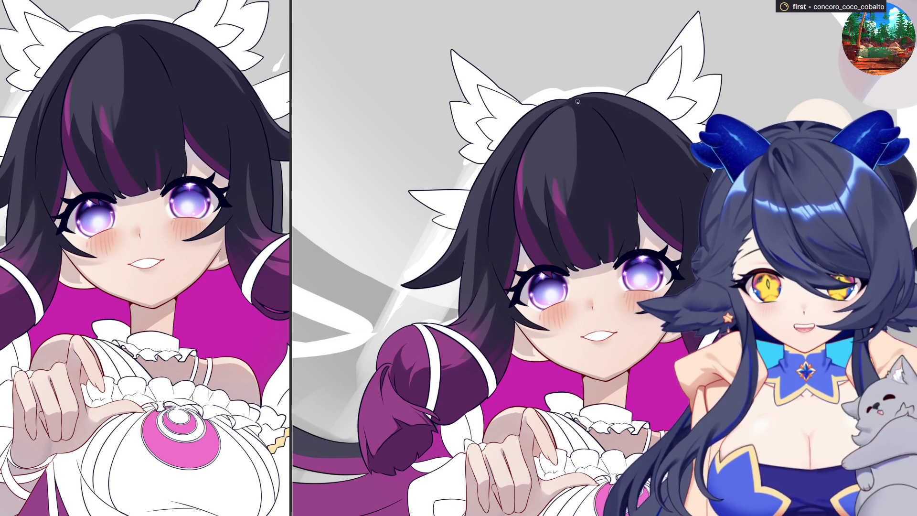
left_click_drag(594, 102, 709, 78)
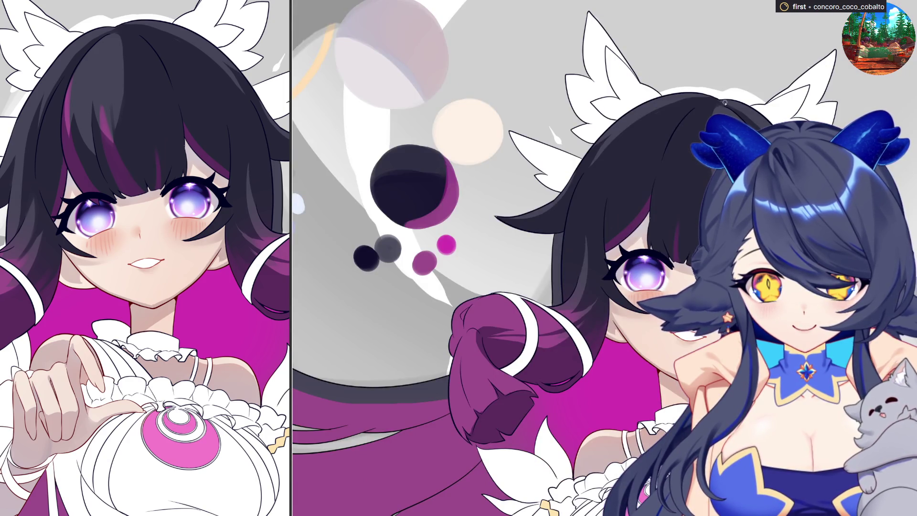
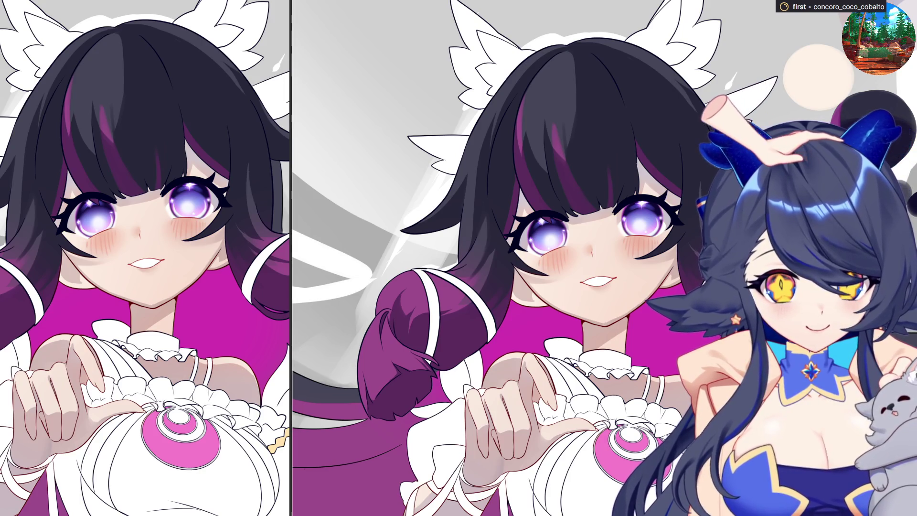
- Lasso-select the crown of the dark hair and paint fine, thin strands inside the selection
mouse_move(571, 59)
left_mouse_down()
mouse_move(592, 139)
mouse_move(577, 60)
left_mouse_up()
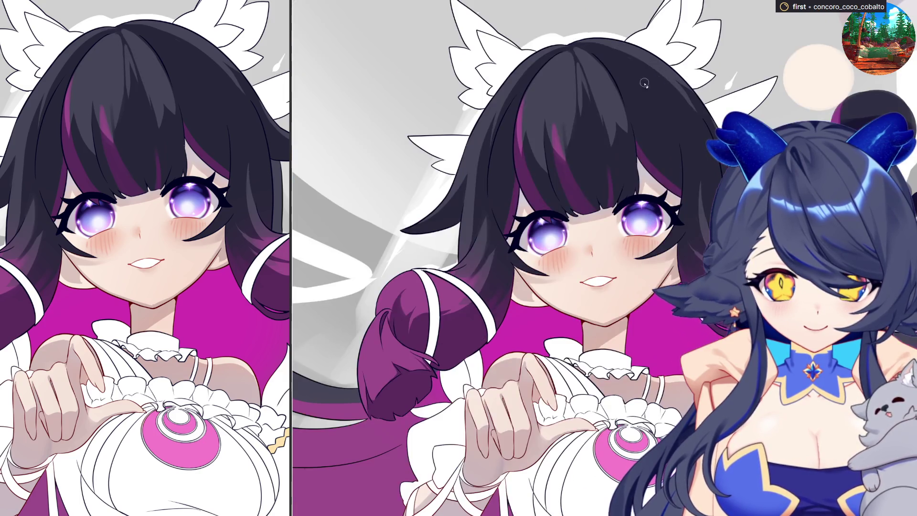
left_click_drag(579, 64, 582, 115)
left_click_drag(578, 50, 581, 136)
left_click_drag(582, 72, 595, 138)
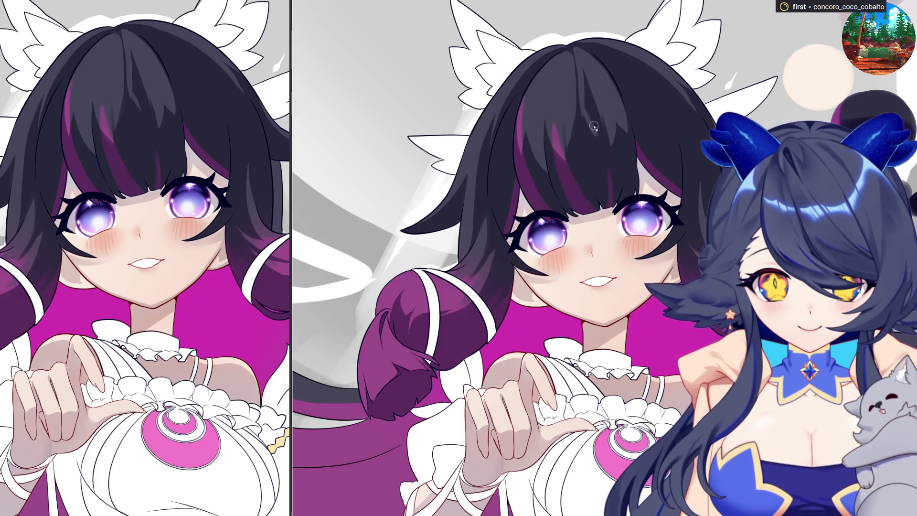
left_click_drag(586, 88, 596, 144)
left_click_drag(579, 111, 597, 136)
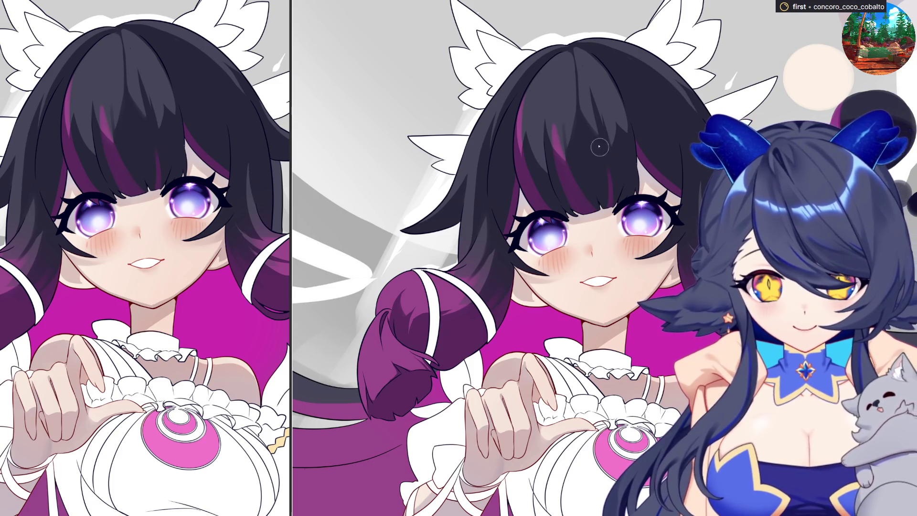
mouse_move(582, 109)
left_mouse_down()
mouse_move(597, 138)
mouse_move(603, 122)
mouse_move(616, 163)
mouse_move(603, 127)
left_mouse_up()
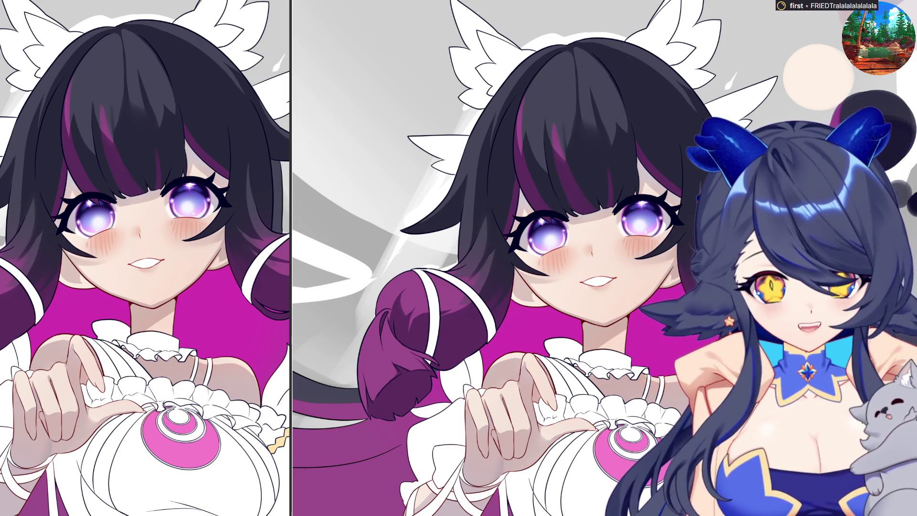
scroll(550, 346, "down", 8)
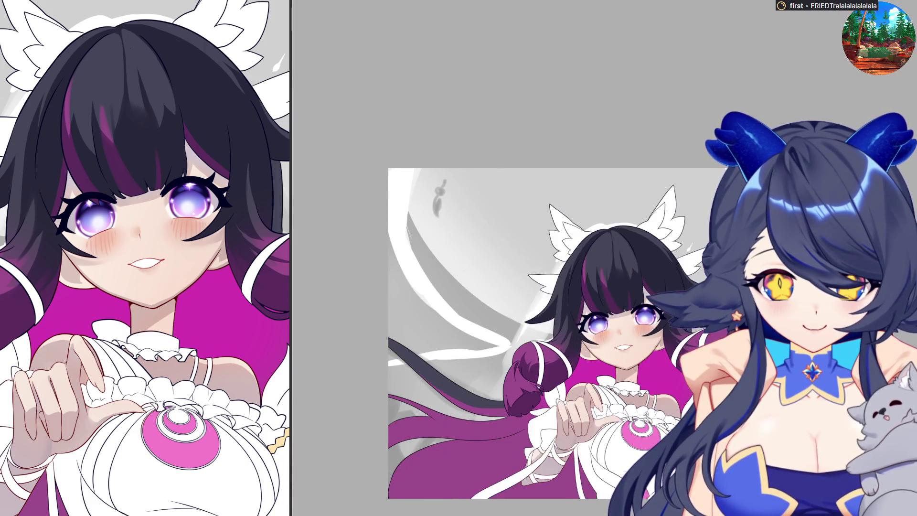
scroll(566, 265, "up", 5)
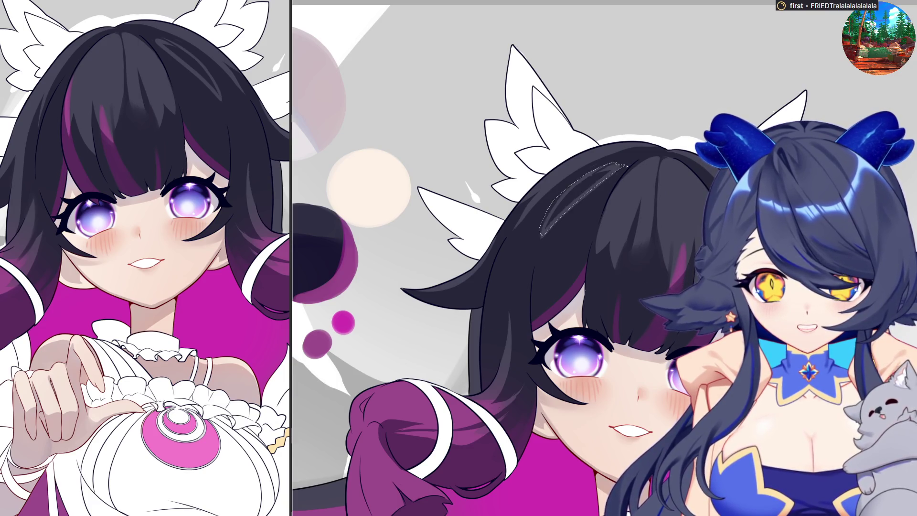
- Tilt the canvas with the 4 key and zoom in on the lower hair loop
key("4")
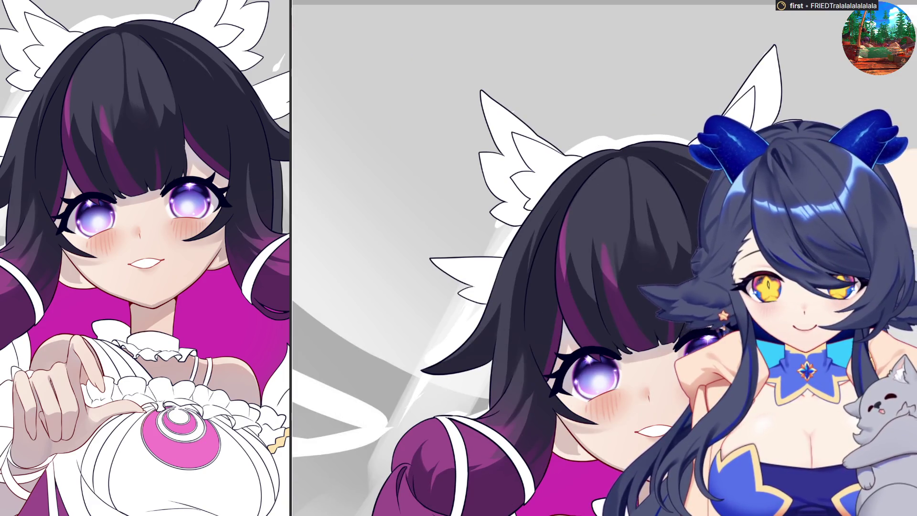
scroll(601, 258, "down", 3)
scroll(602, 258, "up", 3)
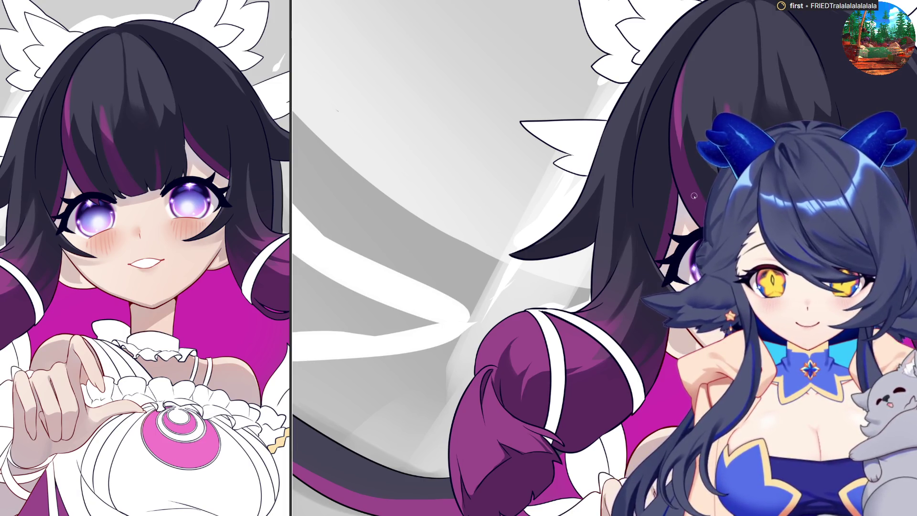
- Zoom the canvas out so the whole illustration fits in the window
scroll(694, 196, "down", 5)
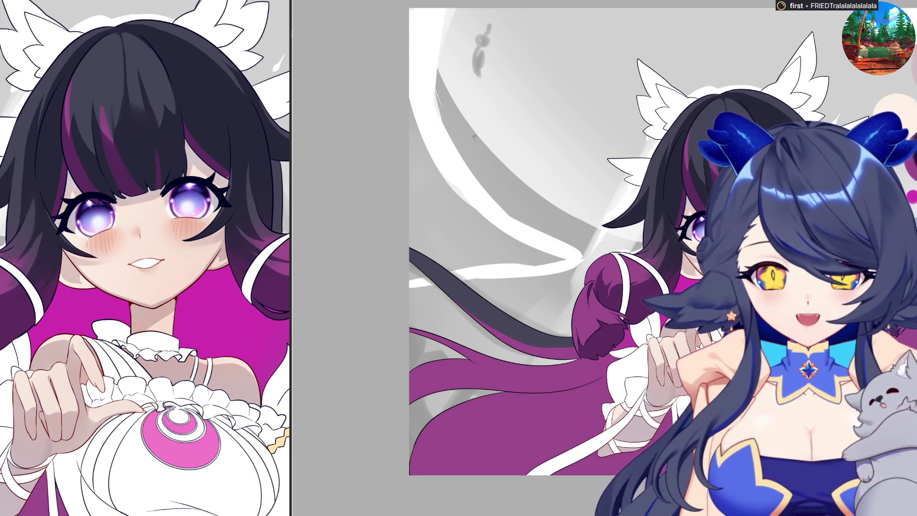
- Zoom in on the face, enlarge the brush and paint darker shading over the hair
scroll(488, 131, "down", 3)
scroll(660, 270, "up", 5)
scroll(660, 270, "down", 2)
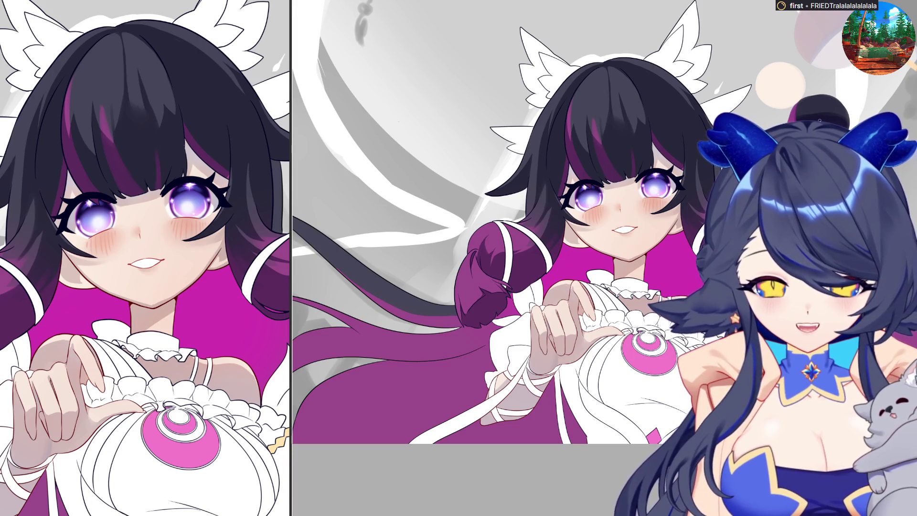
scroll(613, 195, "up", 2)
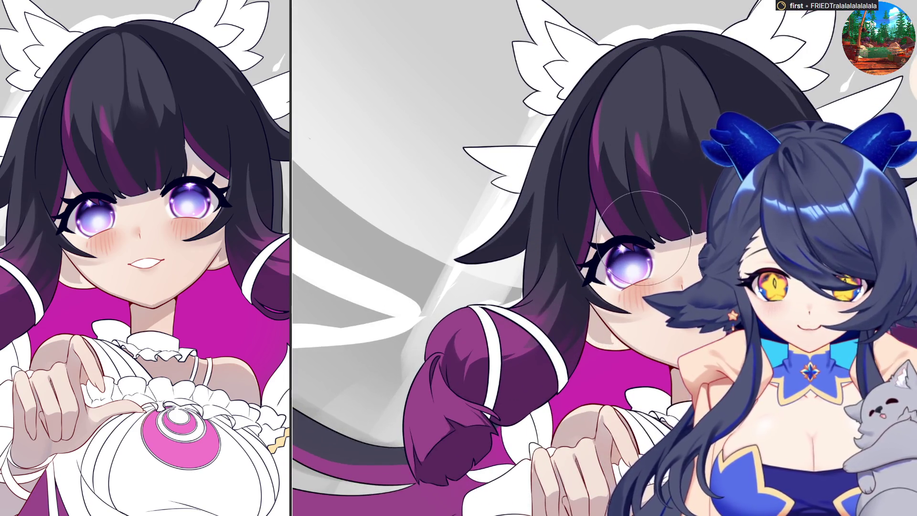
key("bracketright")
key("bracketright")
key("bracketright")
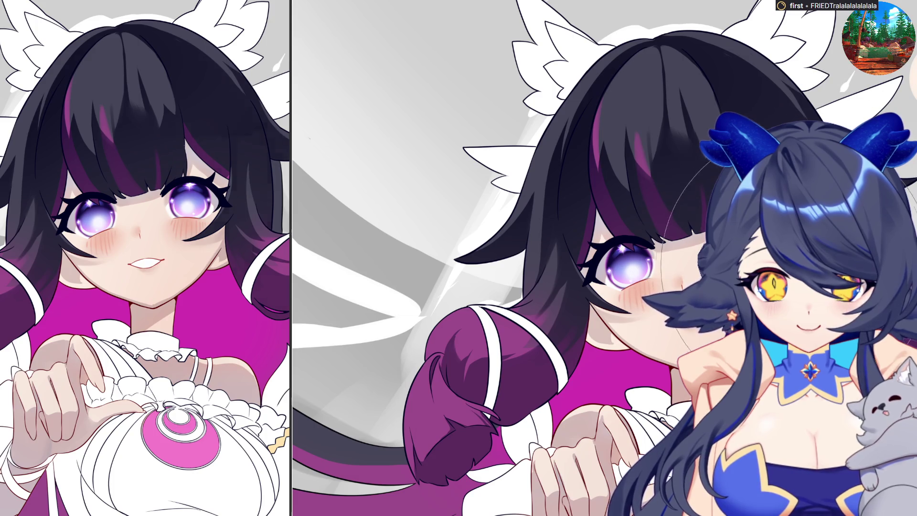
left_click_drag(851, 205, 855, 306)
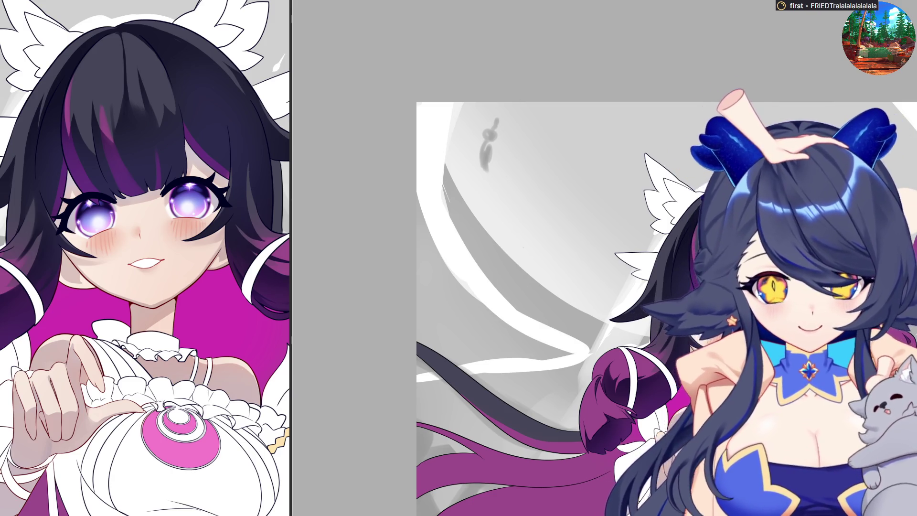
- Zoom back in on the girl's face and the peach and purple colour swatches
scroll(494, 259, "up", 3)
scroll(494, 259, "down", 1)
scroll(678, 258, "up", 2)
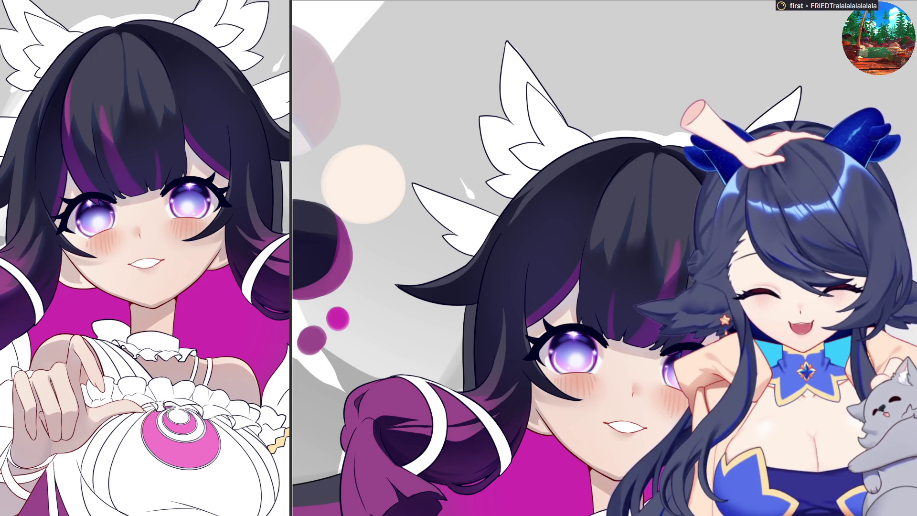
- Rotate the view back, zoom in on the face and hair, and shrink the brush
key("minus")
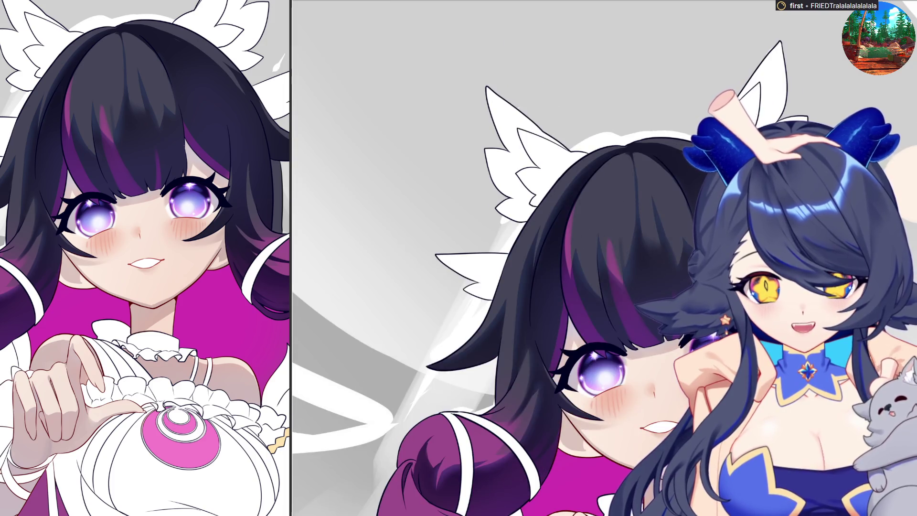
key("asciicircum")
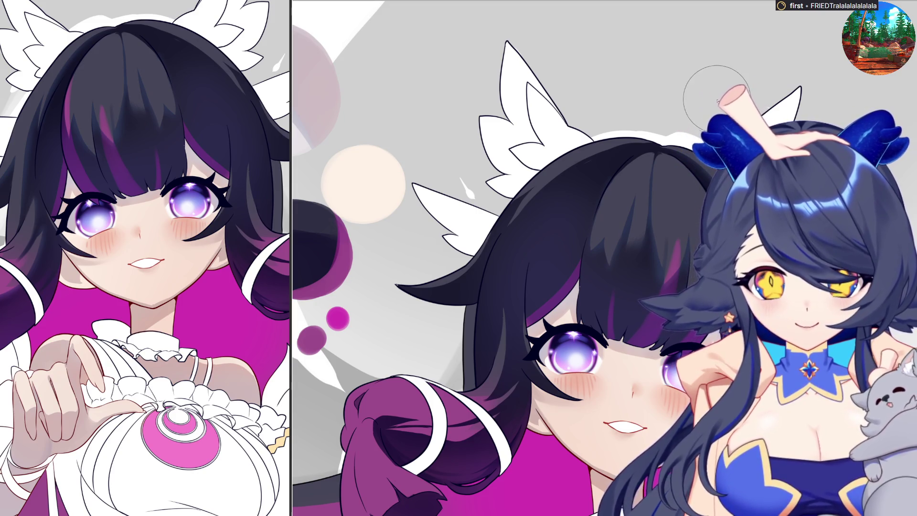
scroll(718, 103, "down", 3)
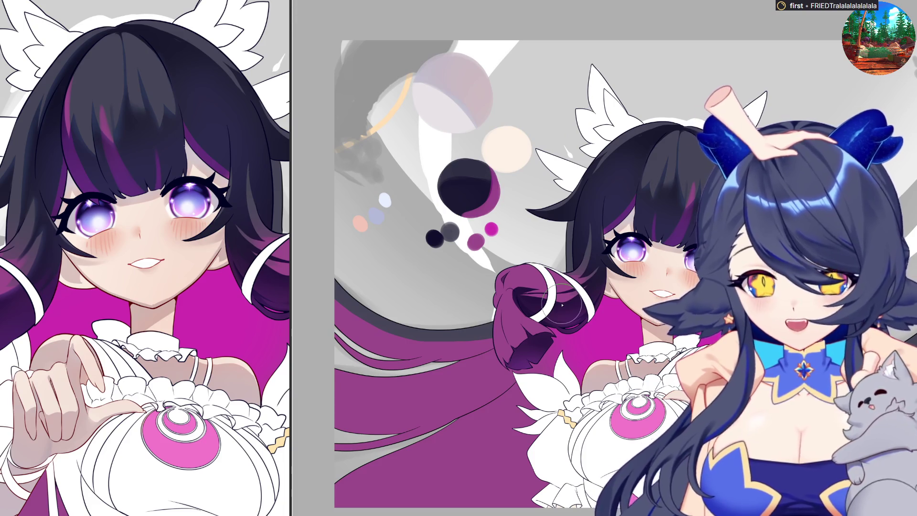
key("bracketright")
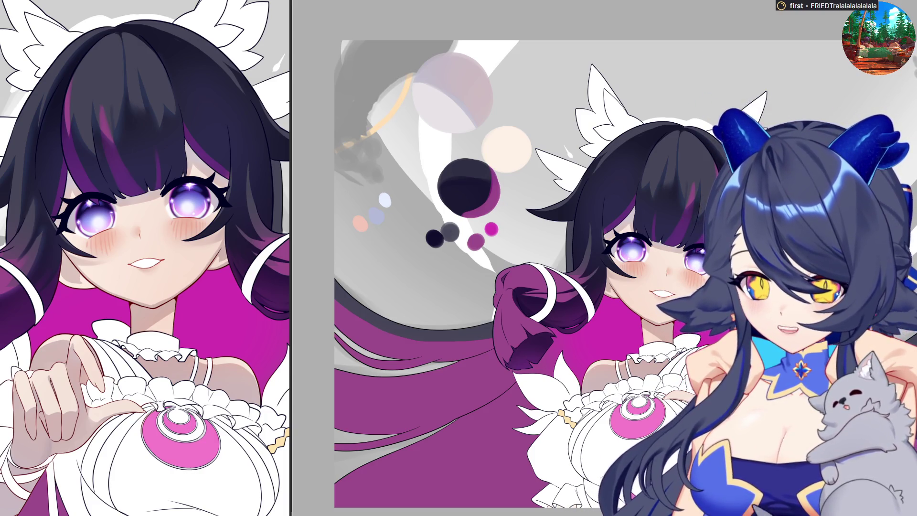
key("bracketleft")
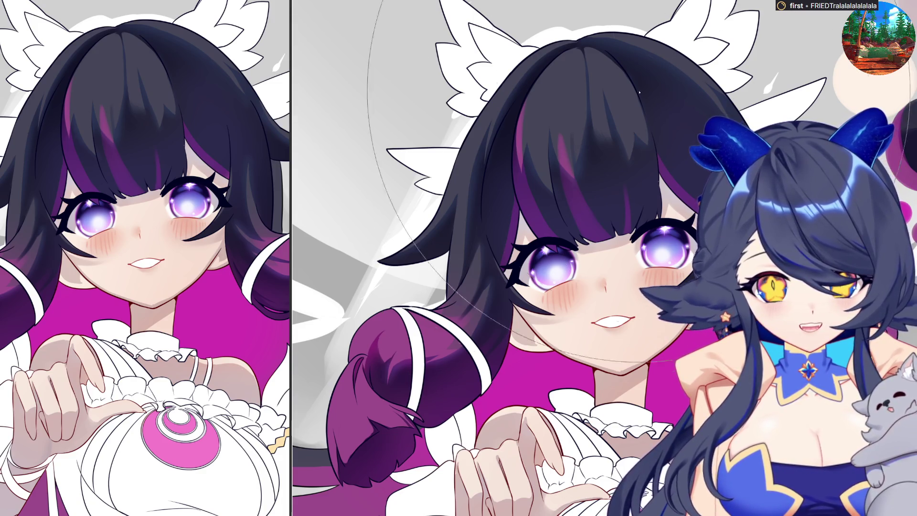
- Try a bluish sheen on the hair, comparing with and without it, then undo it
left_click(640, 253)
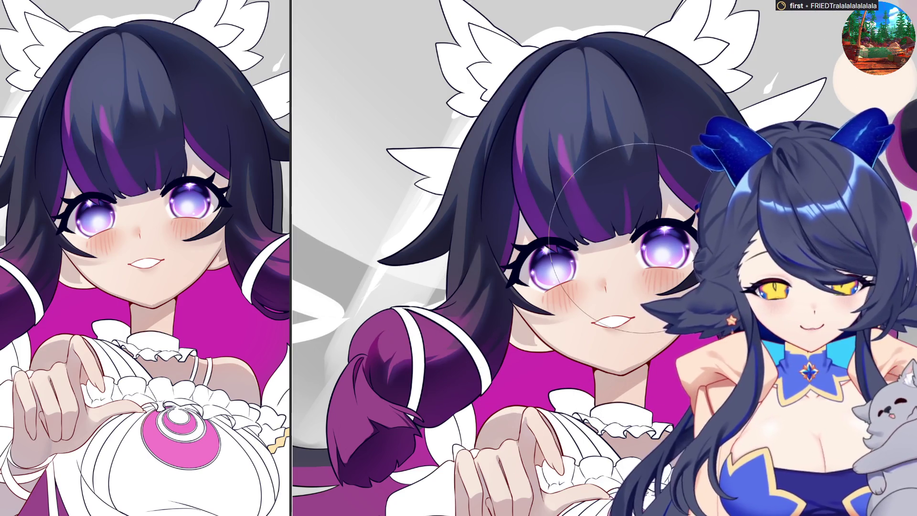
key("ctrl+z")
key("ctrl+y")
key("ctrl+z")
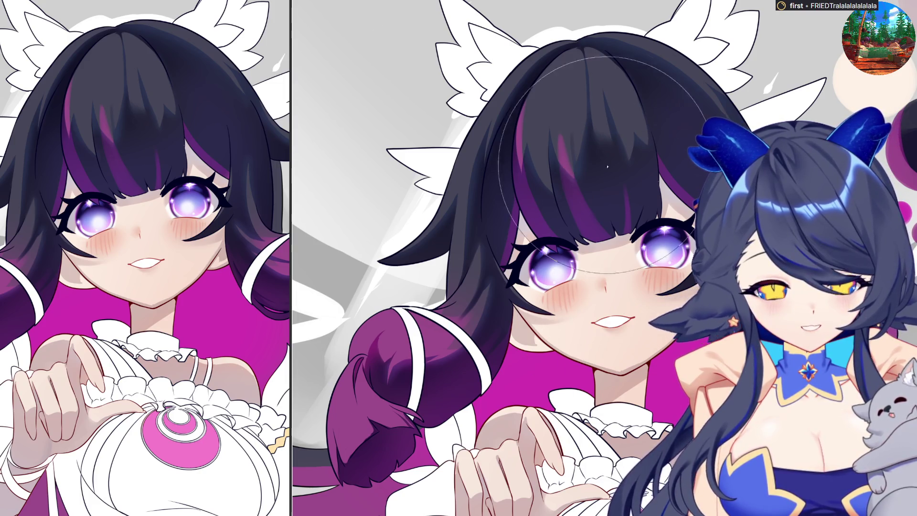
- Add a bluish sheen to the hair crown and brighten the purple curl, then zoom out
left_click(613, 88)
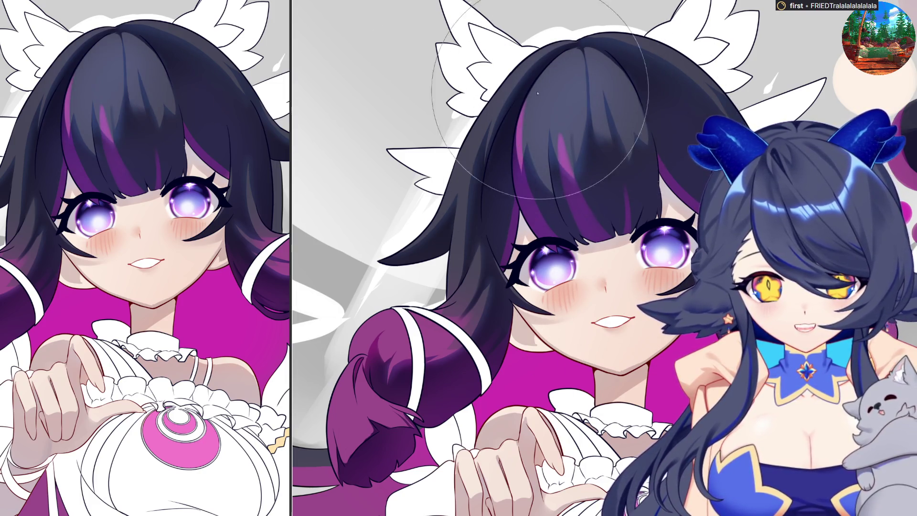
mouse_move(475, 279)
left_mouse_down()
mouse_move(430, 311)
mouse_move(378, 372)
mouse_move(407, 302)
left_mouse_up()
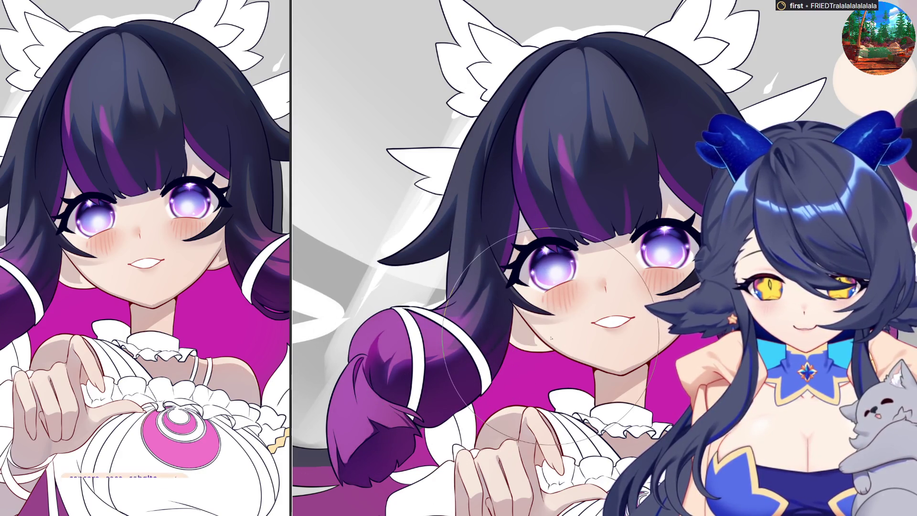
key("ctrl+minus")
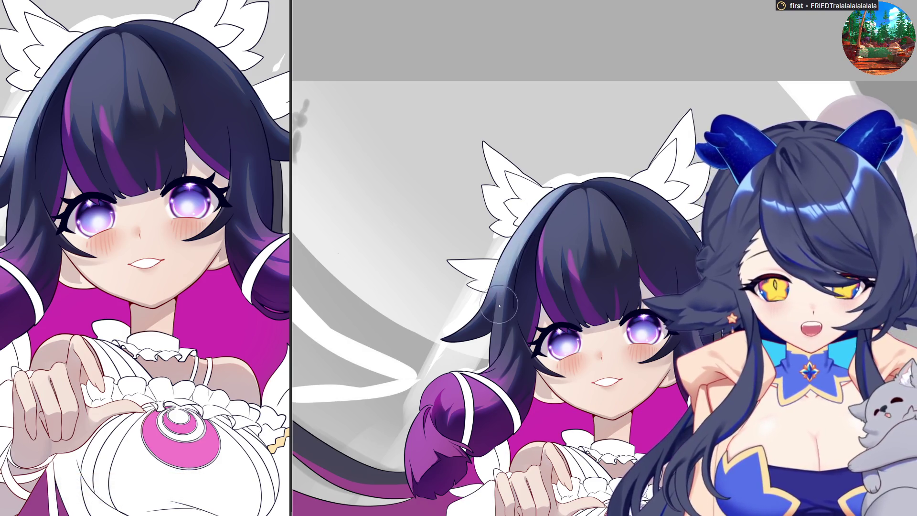
left_click_drag(498, 308, 584, 296)
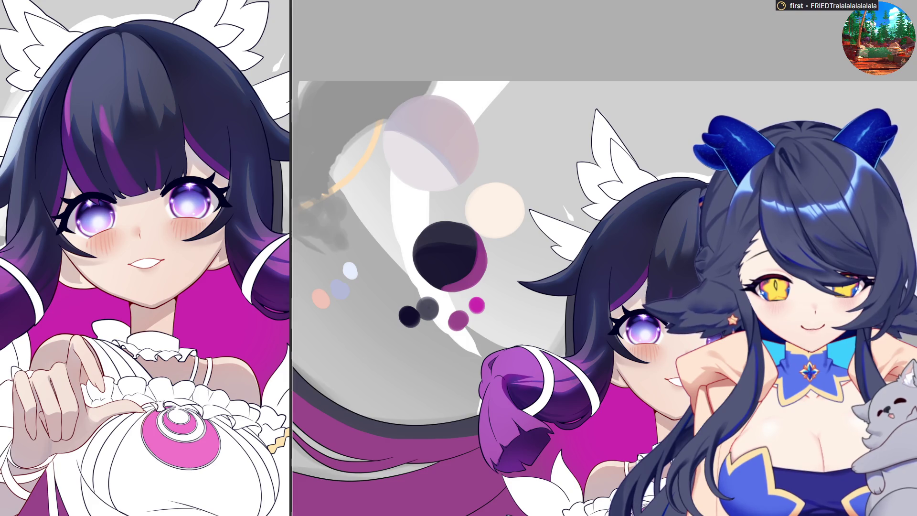
left_click_drag(643, 238, 535, 227)
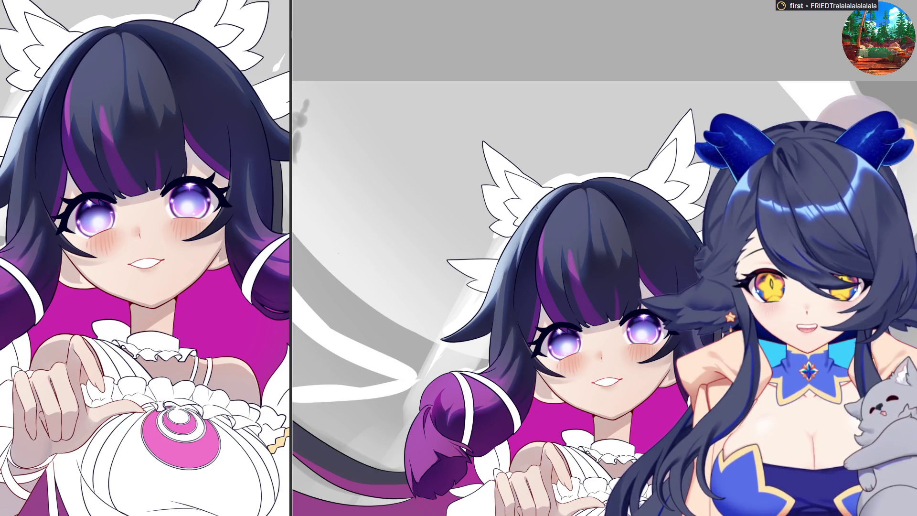
scroll(539, 204, "left", 3)
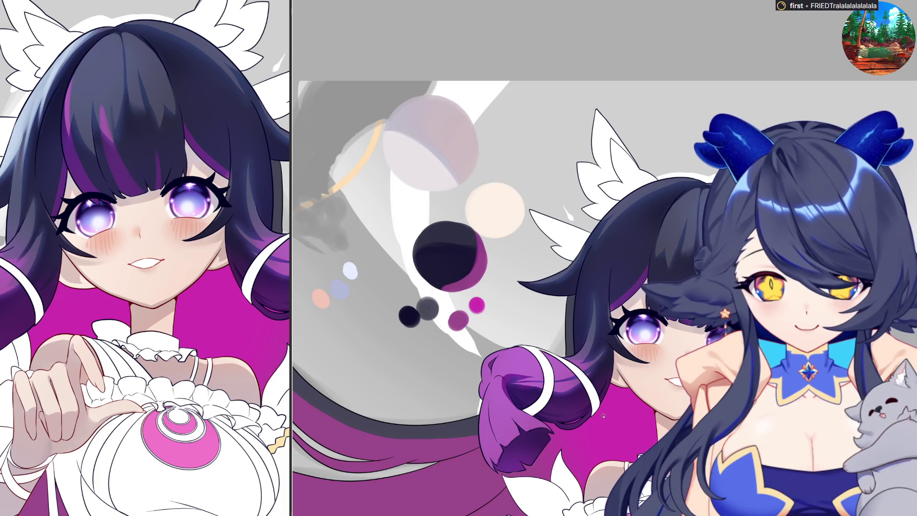
key("h")
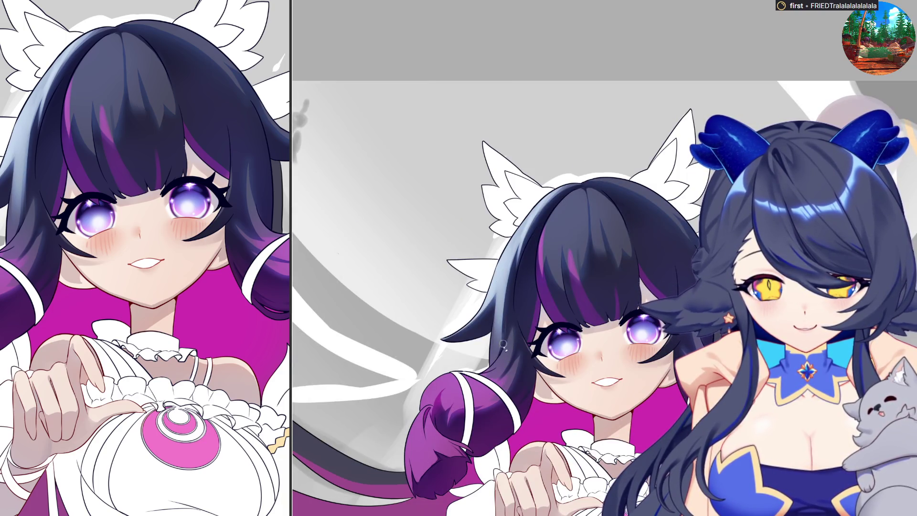
key("h")
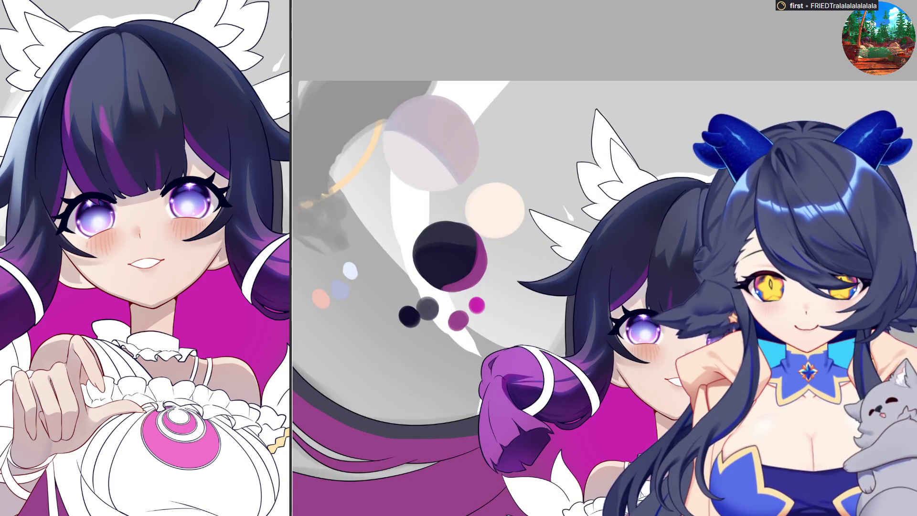
key("h")
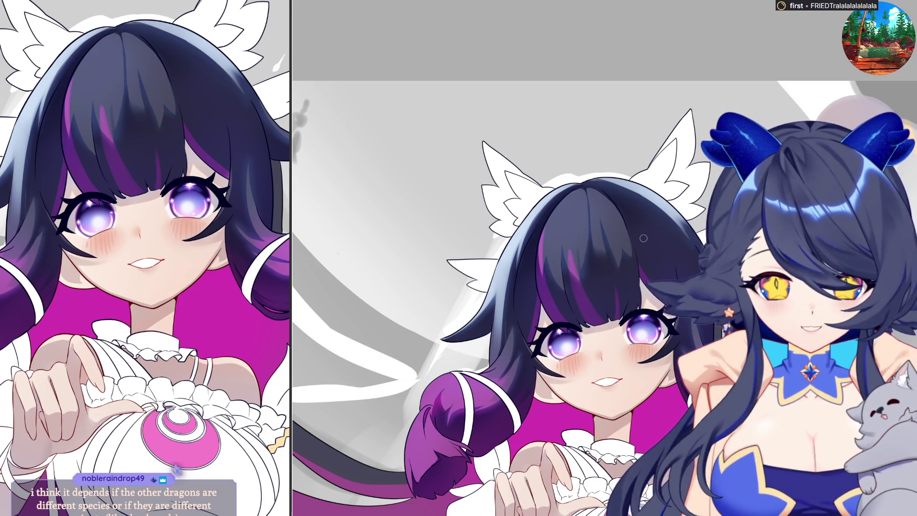
key("e")
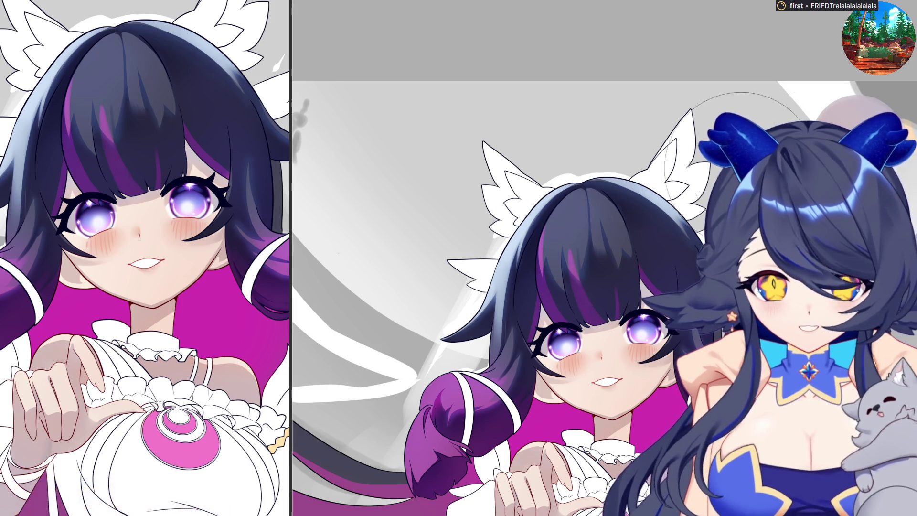
- Paint two lighter highlight strokes across the girl's dark hair
left_click_drag(566, 218, 551, 284)
mouse_move(570, 200)
left_mouse_down()
mouse_move(545, 289)
mouse_move(644, 245)
left_mouse_up()
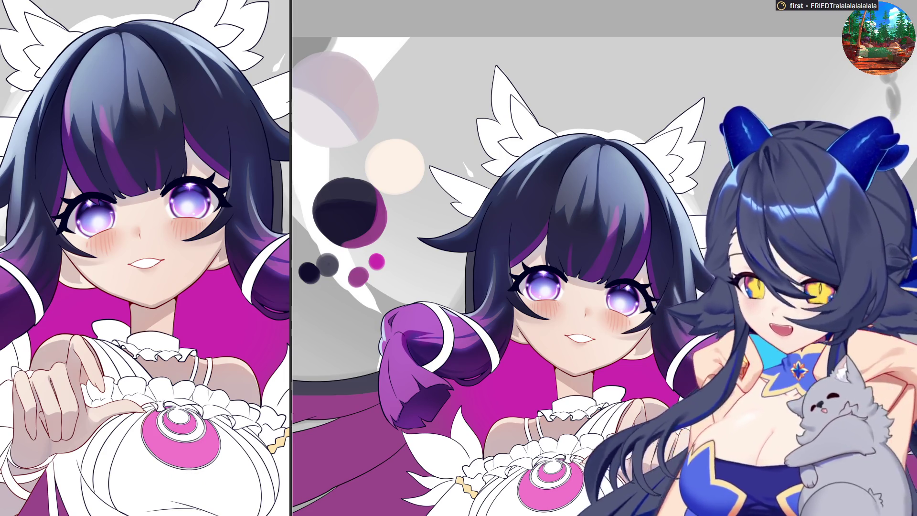
- Zoom out and back in on the grey swirling background behind the girl
scroll(624, 270, "down", 5)
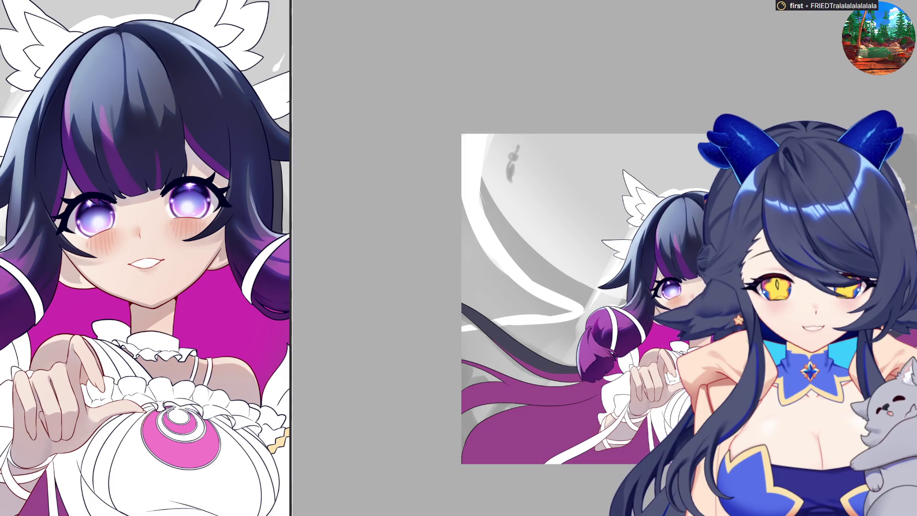
scroll(612, 200, "up", 5)
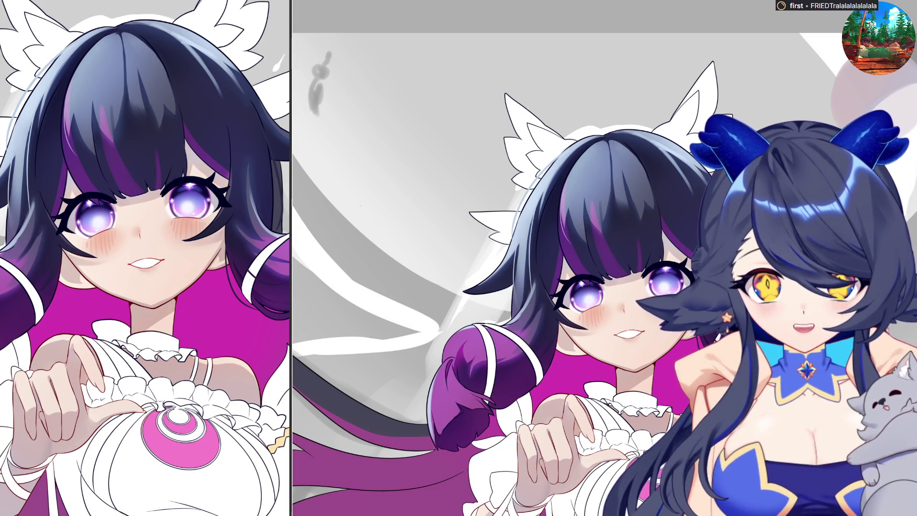
- Zoom in on the face and trace the hair edge with a thin dark line, redrawing it longer
scroll(564, 233, "up", 3)
scroll(564, 234, "up", 1)
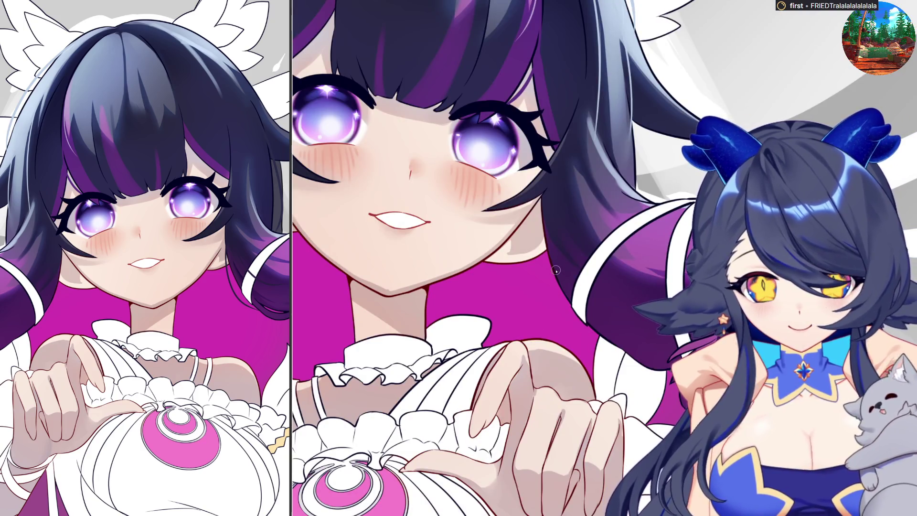
left_click_drag(550, 253, 576, 327)
key("ctrl+z")
left_click_drag(547, 247, 596, 339)
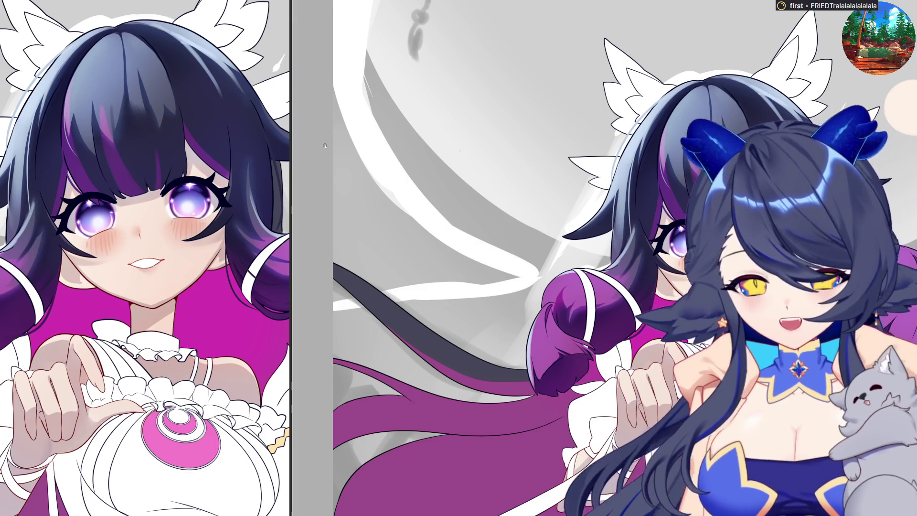
key("ctrl+0")
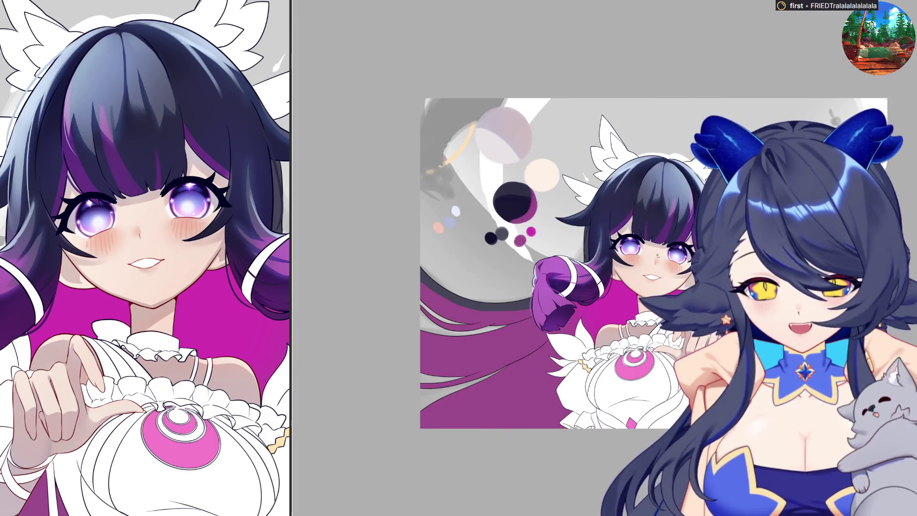
scroll(550, 277, "up", 2)
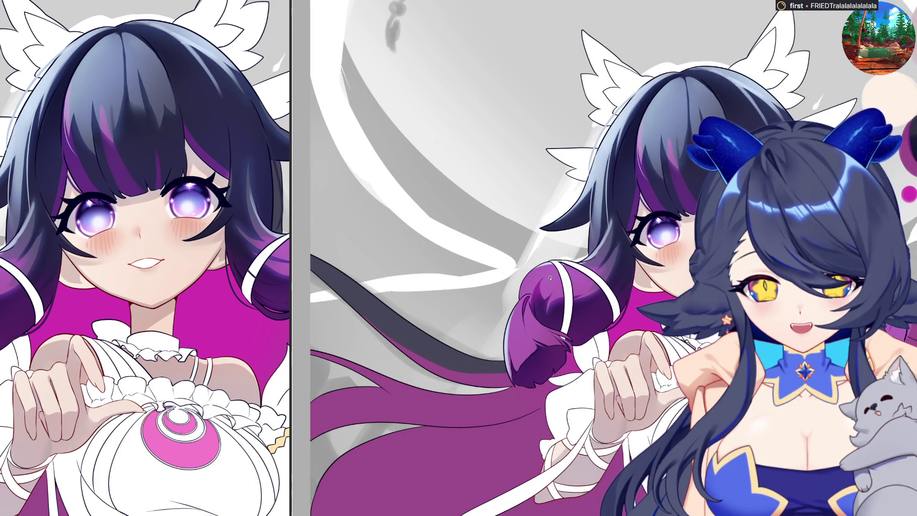
scroll(550, 278, "up", 3)
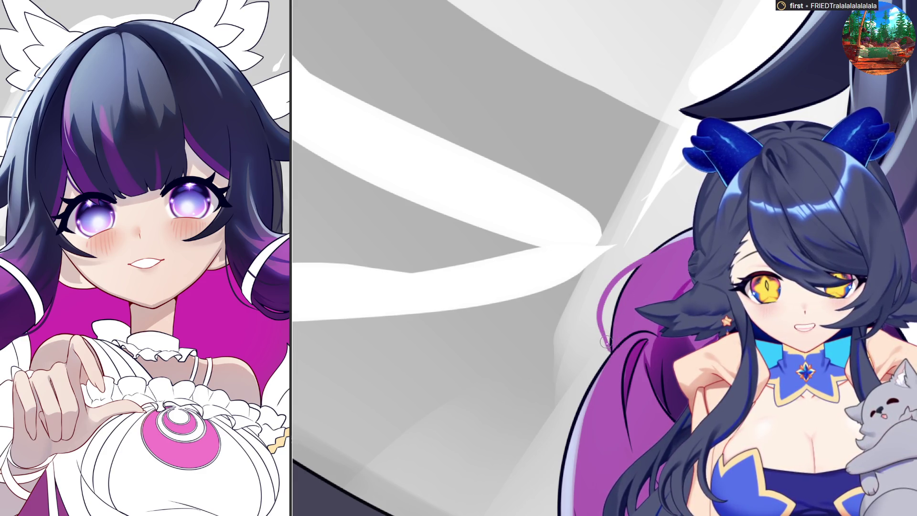
scroll(509, 95, "down", 3)
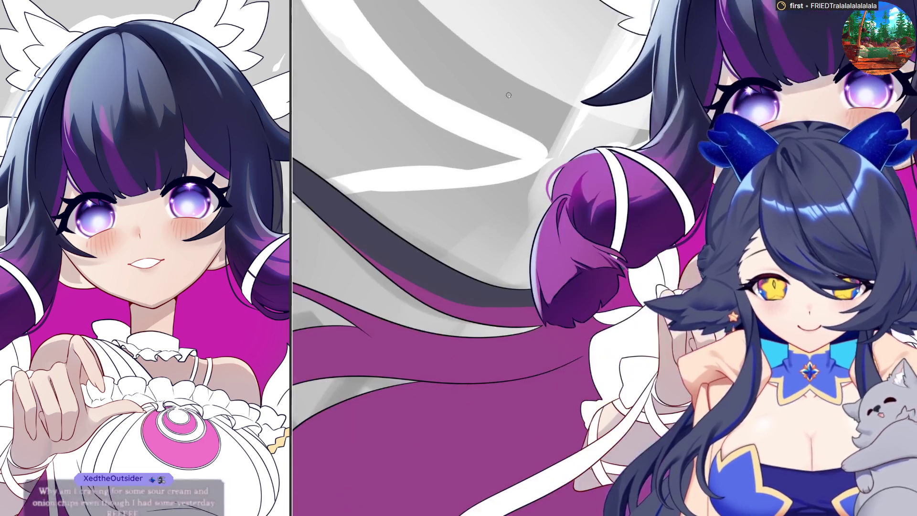
scroll(471, 213, "down", 5)
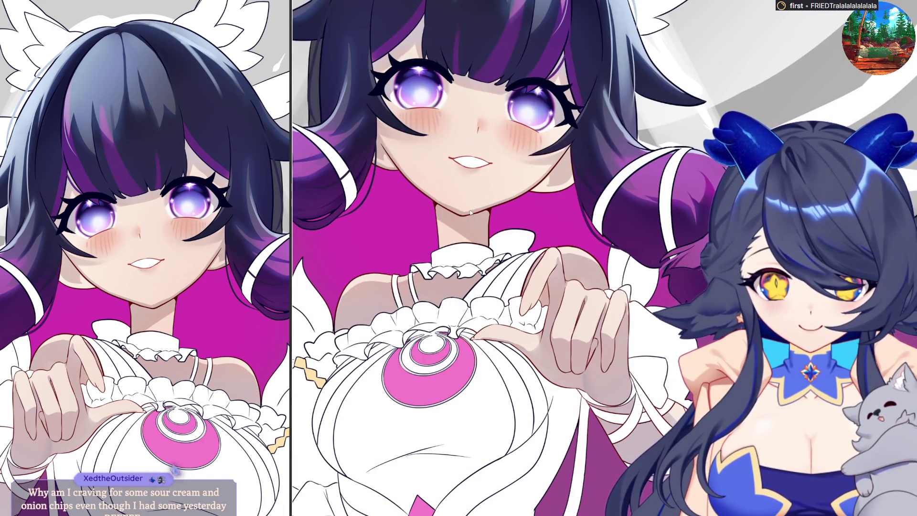
scroll(470, 212, "down", 5)
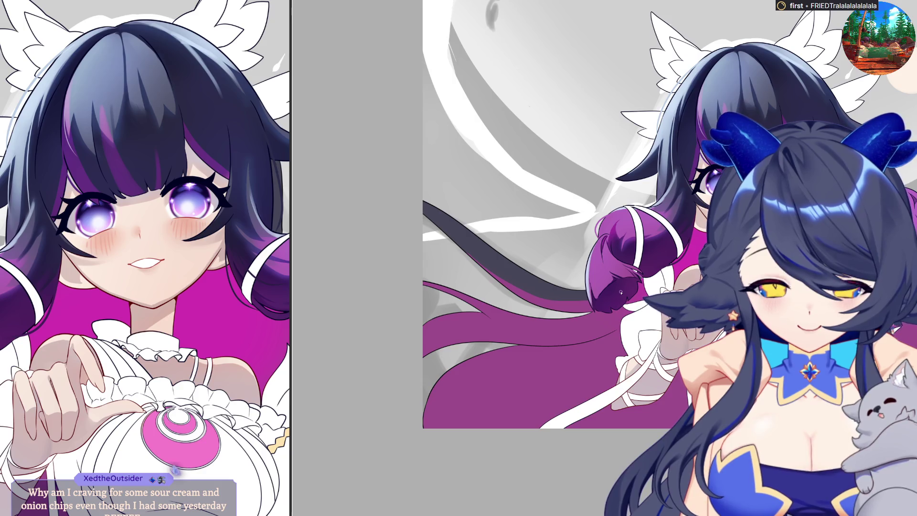
scroll(621, 292, "down", 3)
scroll(621, 292, "up", 5)
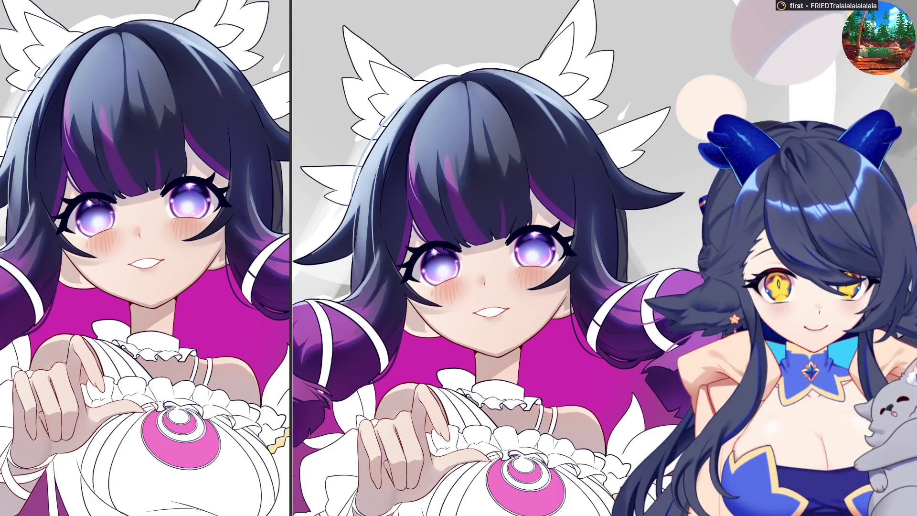
- Darken the magenta background to deep purple, revert the last colour change, then fit the canvas and shrink the brush
key("ctrl+z")
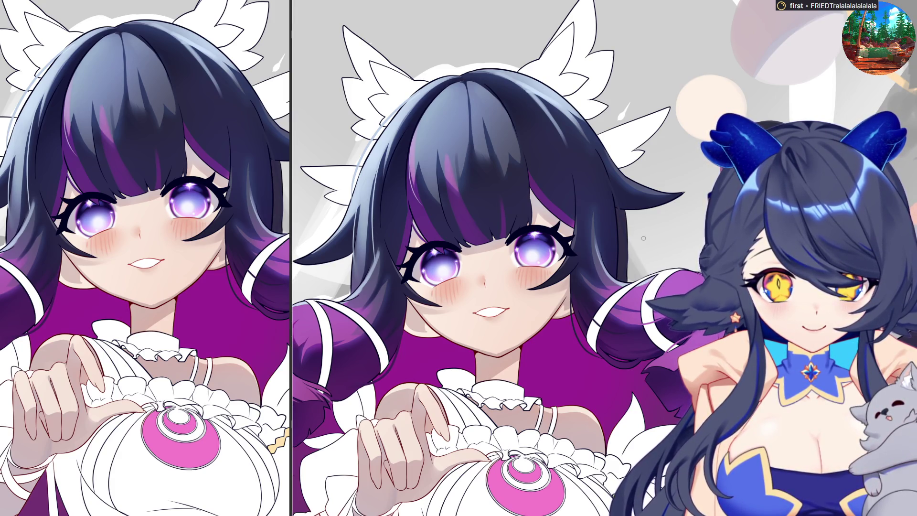
key("ctrl+z")
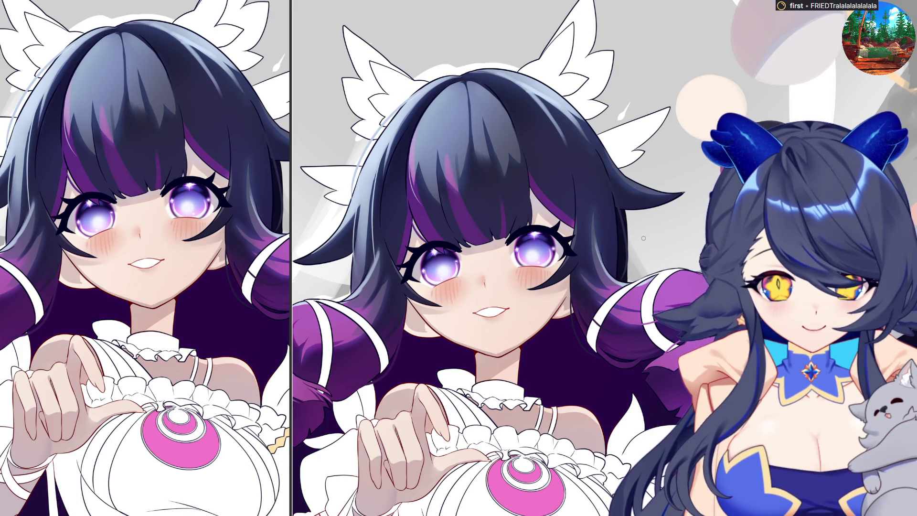
key("ctrl+y")
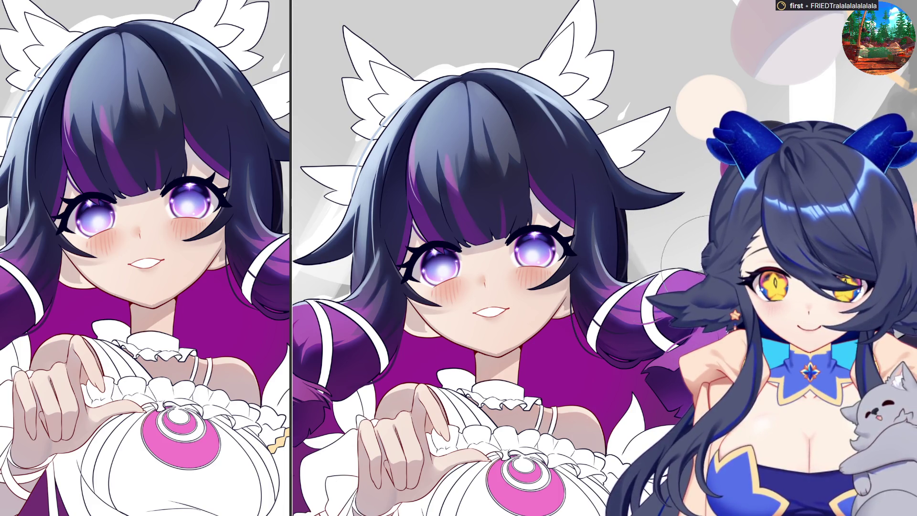
key("ctrl+0")
key("bracketleft")
key("bracketleft")
key("bracketleft")
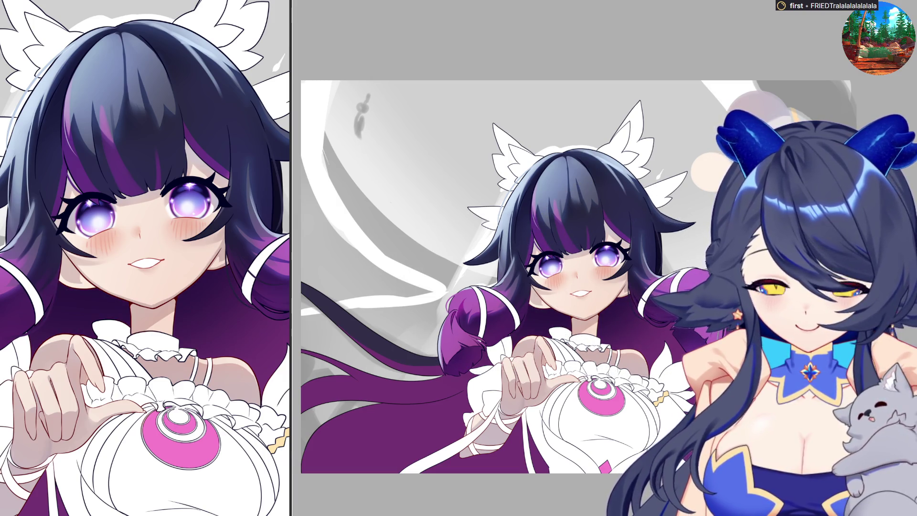
- Zoom out and back in to look over the whole illustration
scroll(853, 374, "down", 2)
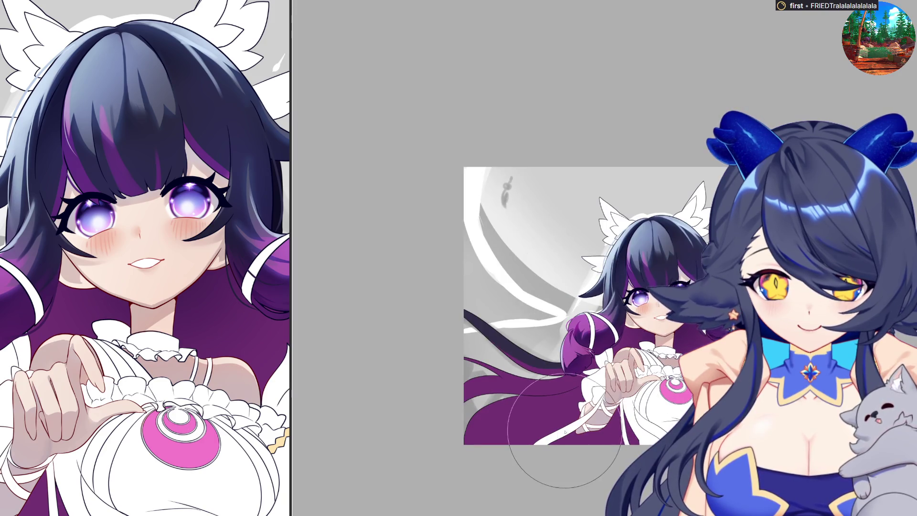
scroll(565, 431, "up", 1)
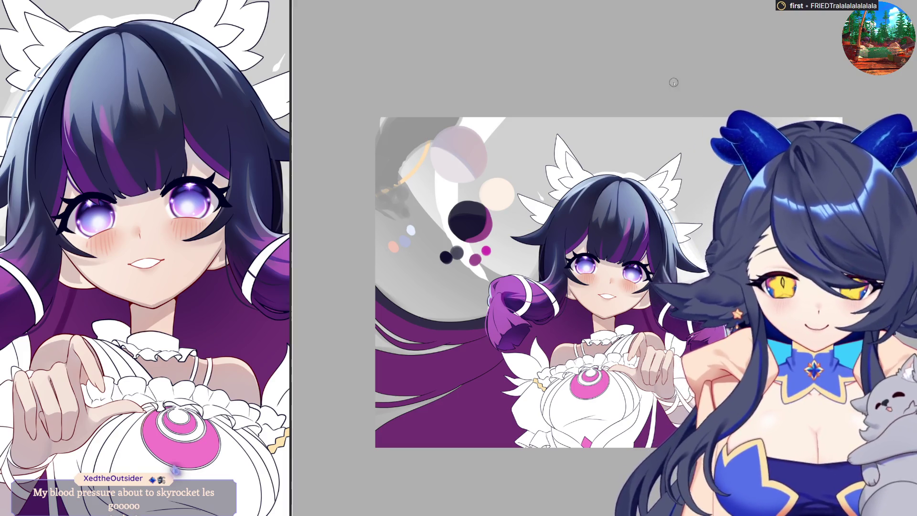
- Zoom in, flip the canvas back to normal orientation, and enlarge the brush
scroll(601, 341, "up", 2)
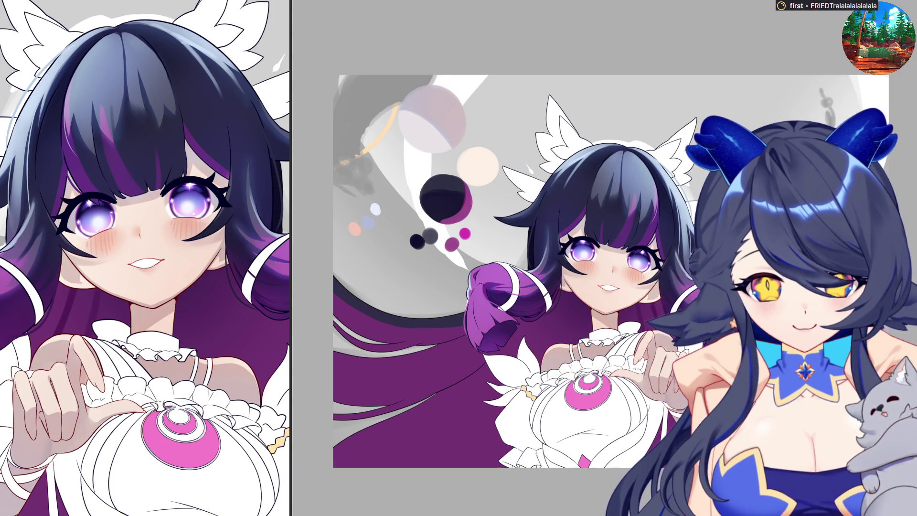
key("h")
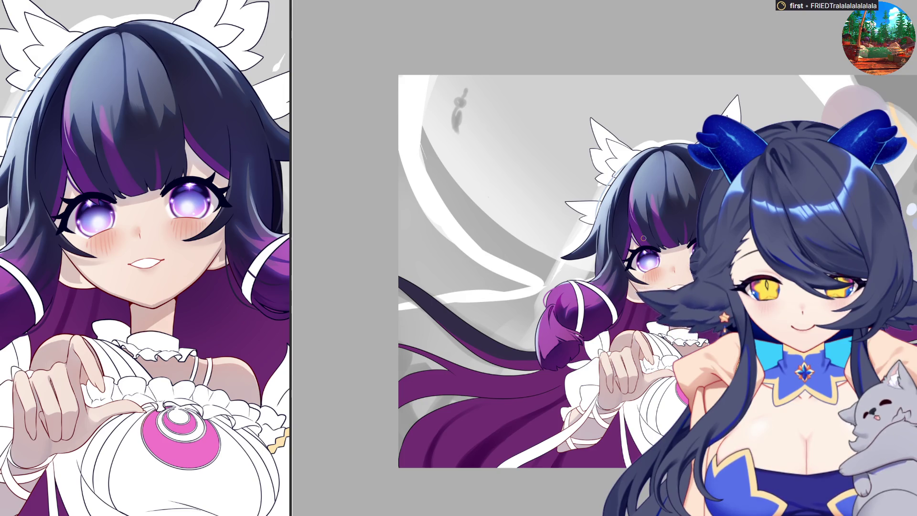
key("bracketright")
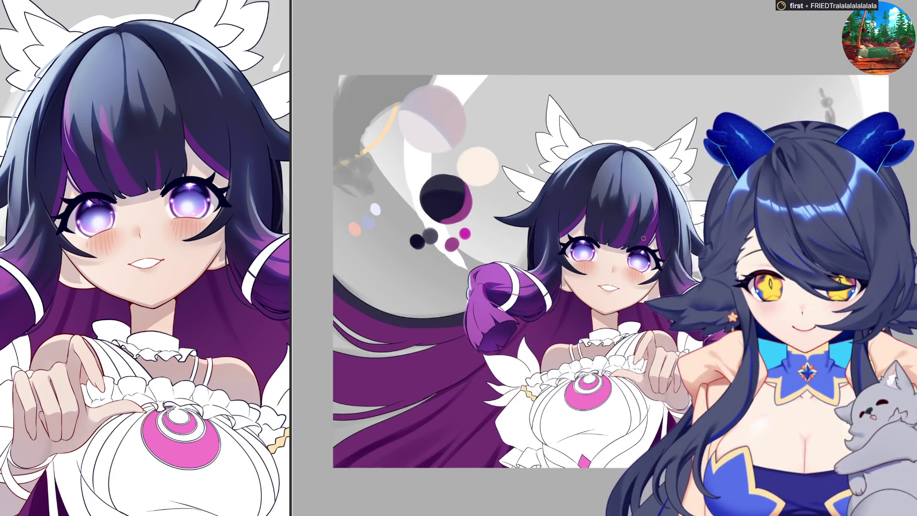
- Enlarge the brush size by one more step
key("bracketright")
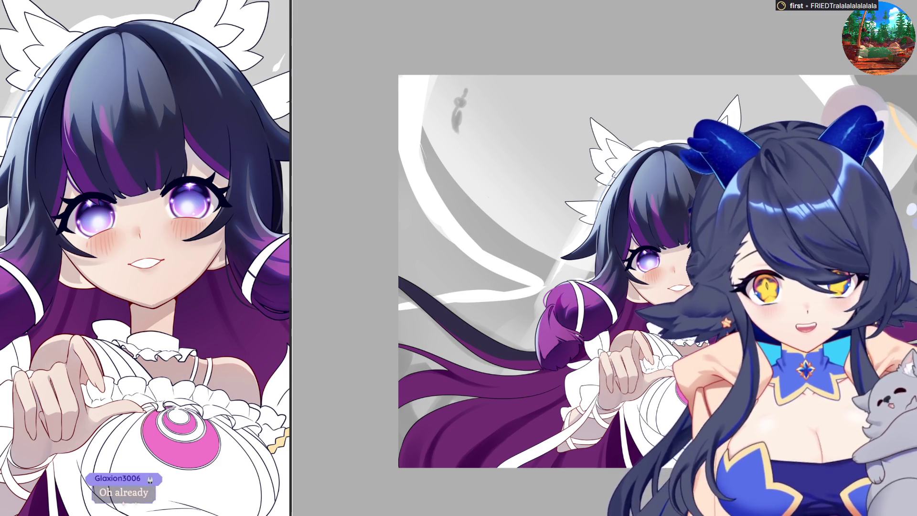
- Flip the canvas back, hide the colour swatches, then switch to the TETR.IO home menu
key("h")
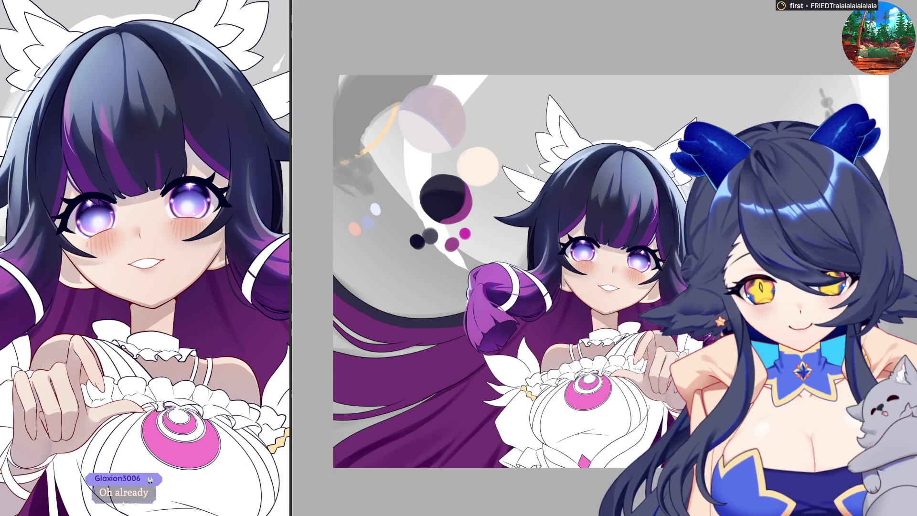
key("h")
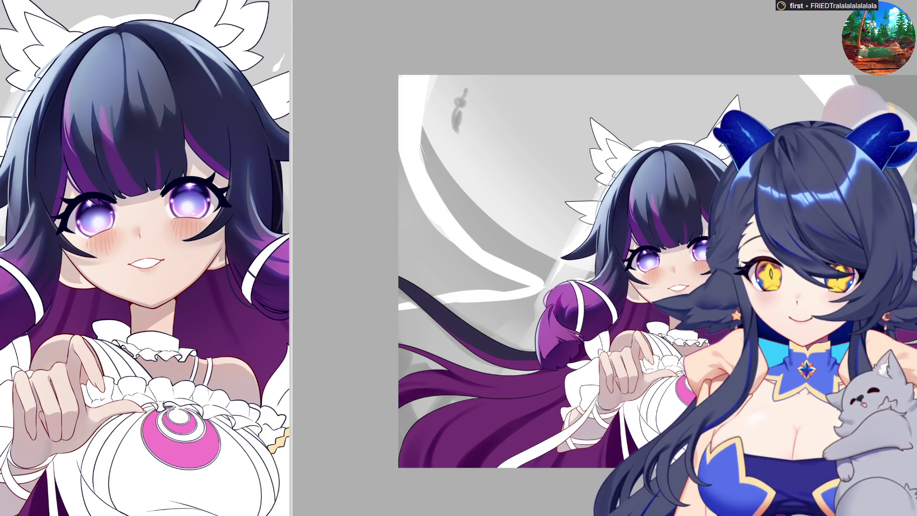
key("alt+Tab")
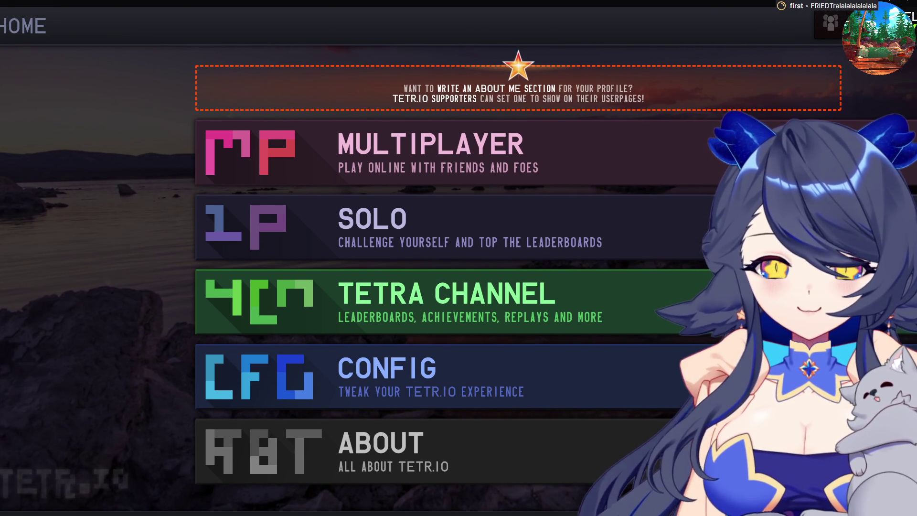
- Go to Multiplayer, choose Quick Play, and start a Zenith Tower run
left_click(378, 153)
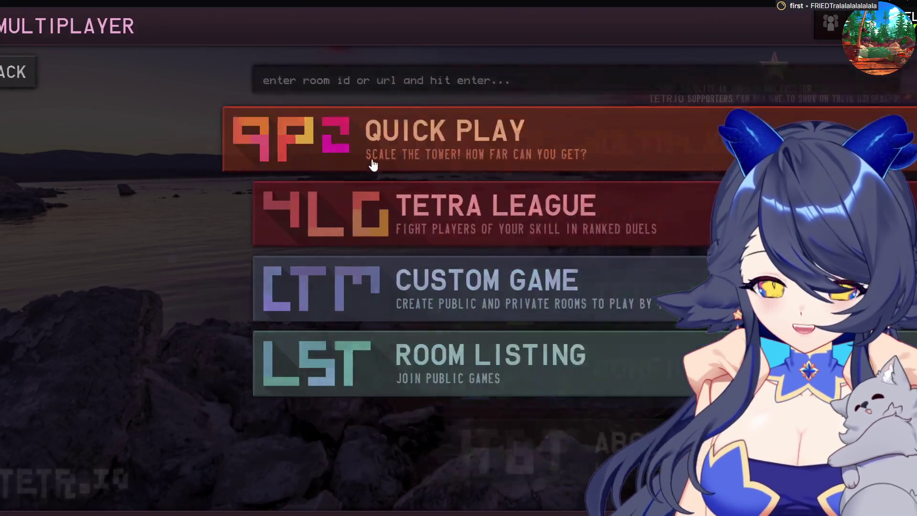
left_click(386, 151)
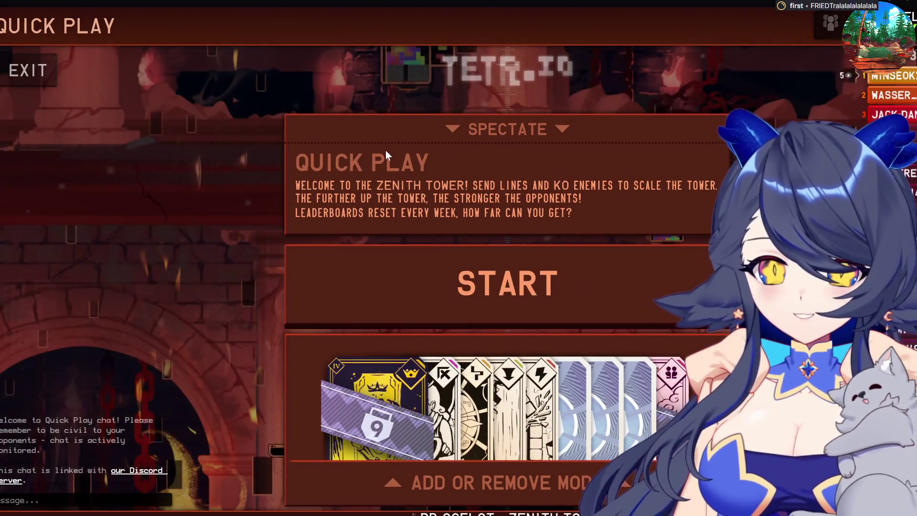
left_click(408, 292)
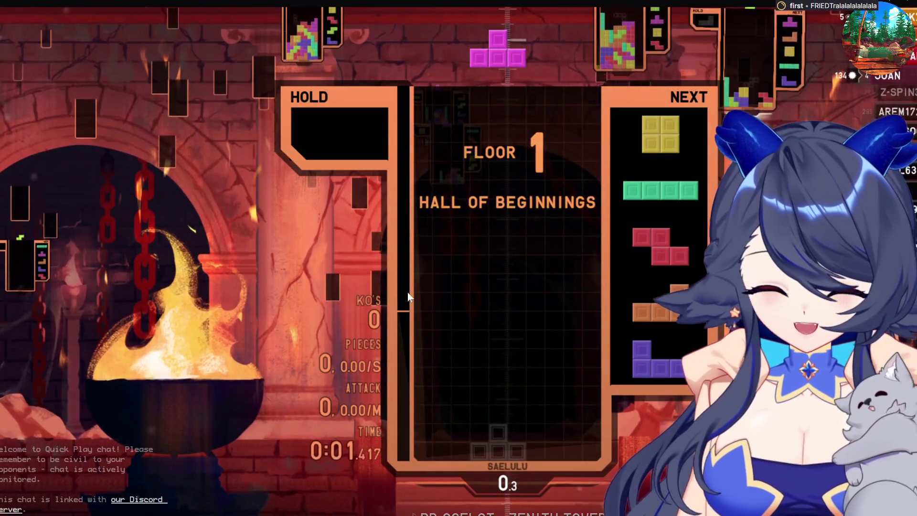
- Place the opening T and O pieces and an upright I at the far left
key("space")
key("Left")
key("space")
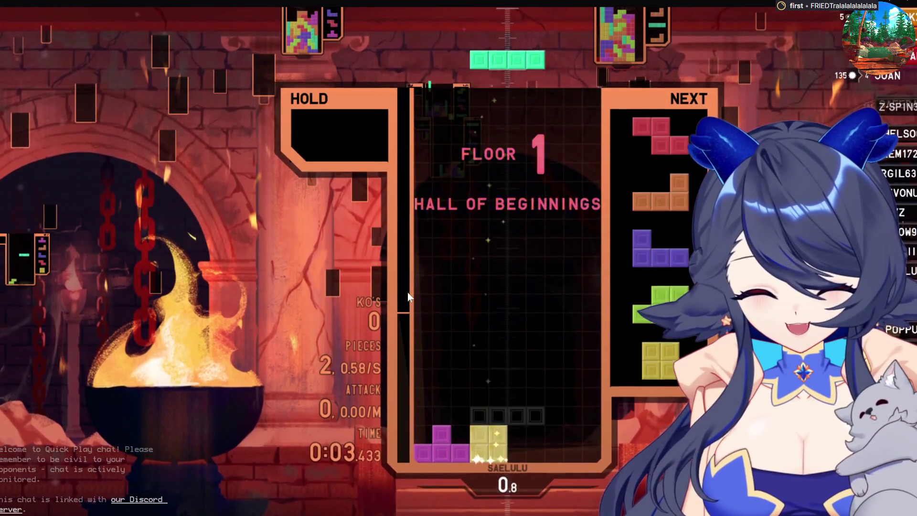
key("Up")
key("Left")
key("Left")
key("Left")
key("space")
- Stack an upright red Z on the left, then the orange L and purple J
key("Up")
key("Left")
key("Left")
key("space")
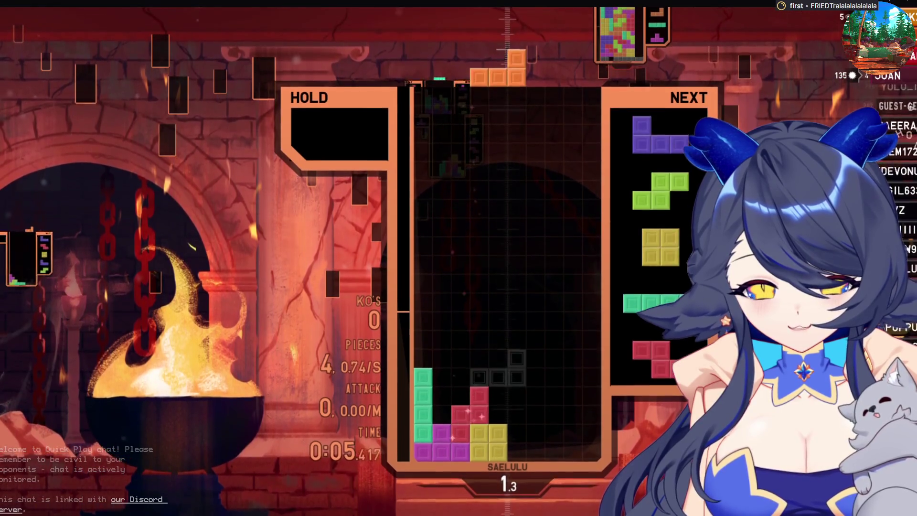
key("space")
key("Right")
key("Right")
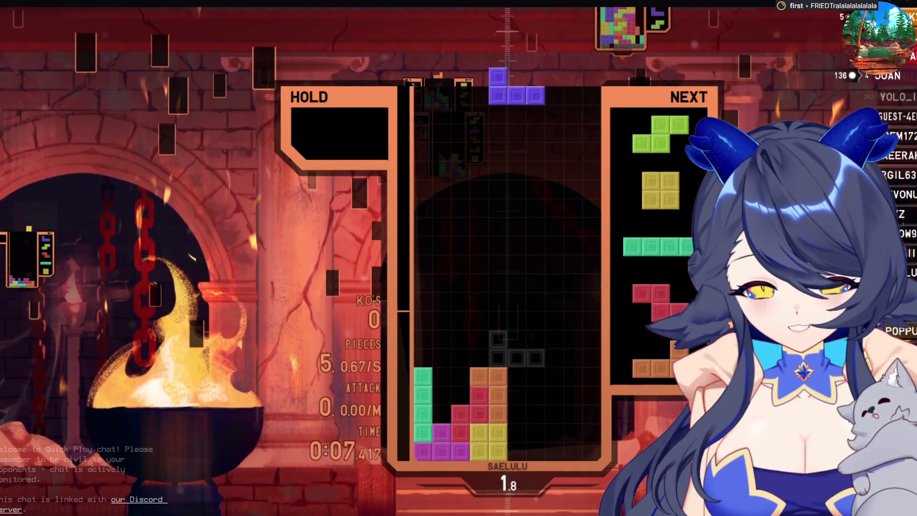
key("space")
- Drop an upright green S on the right and a yellow O on the left, then hold the I piece
key("Up")
key("Right")
key("Right")
key("space")
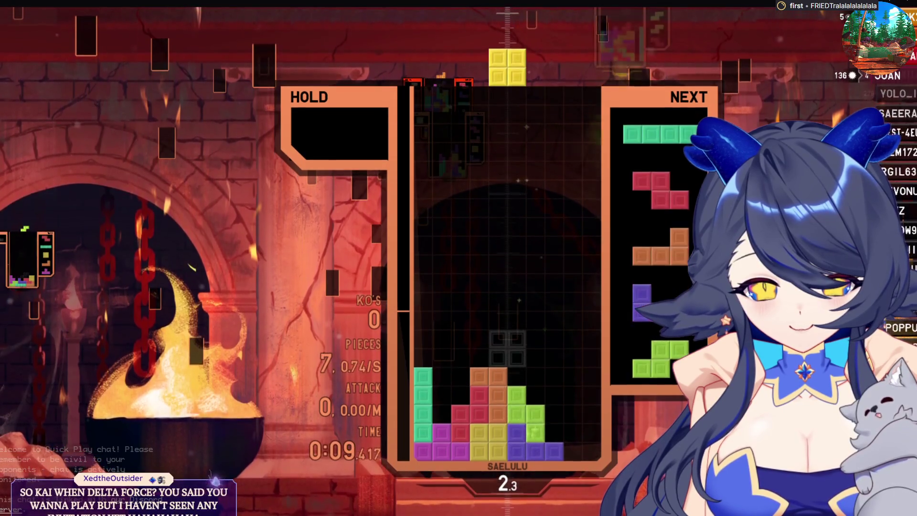
key("Left")
key("Left")
key("Left")
key("space")
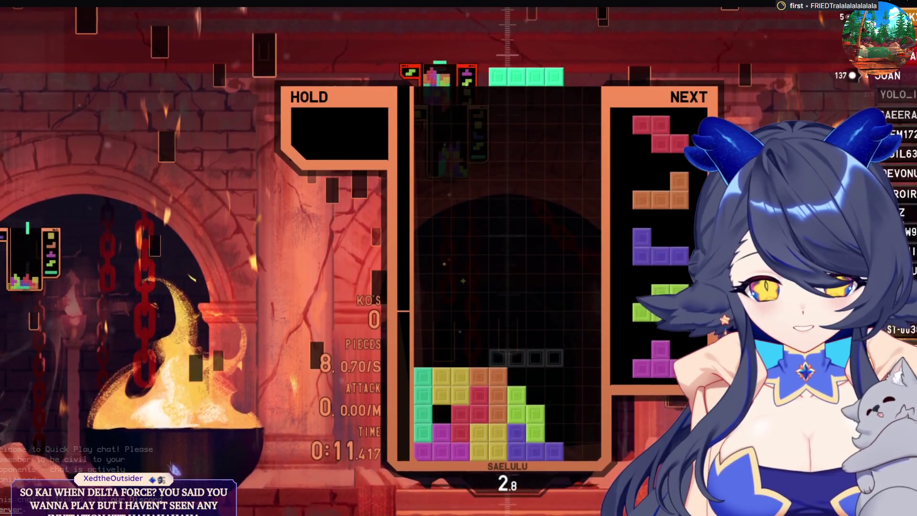
key("Right")
key("Right")
key("c")
- Clear lines with a red Z, an orange L at the right edge and a purple J
key("Right")
key("Right")
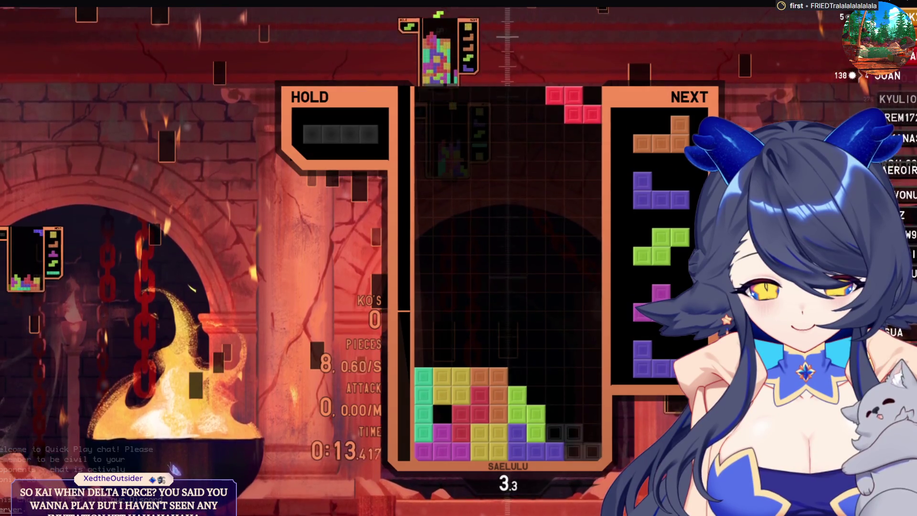
key("space")
key("Right")
key("Right")
key("Right")
key("Right")
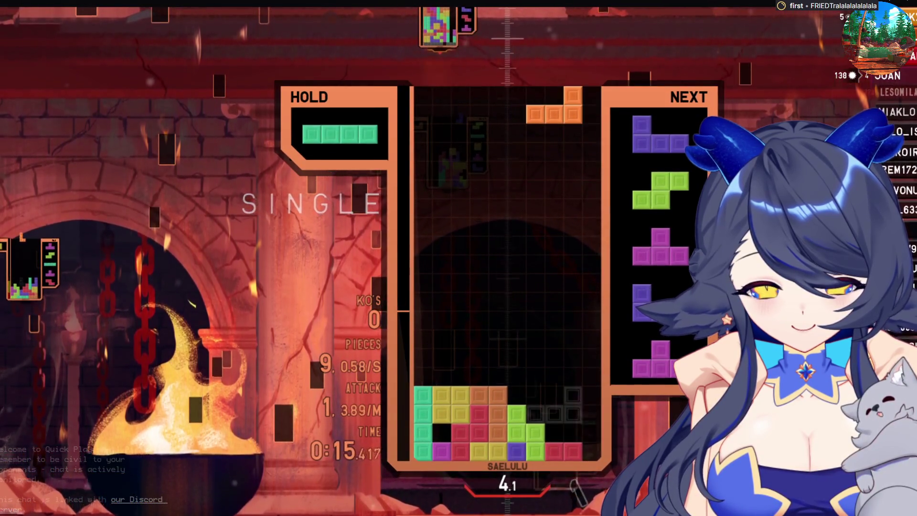
key("space")
- Place a rotated green S, then a magenta T to clear another line
key("Right")
key("Right")
key("Right")
key("space")
key("Up")
key("space")
key("Right")
key("Right")
key("Right")
key("Right")
key("space")
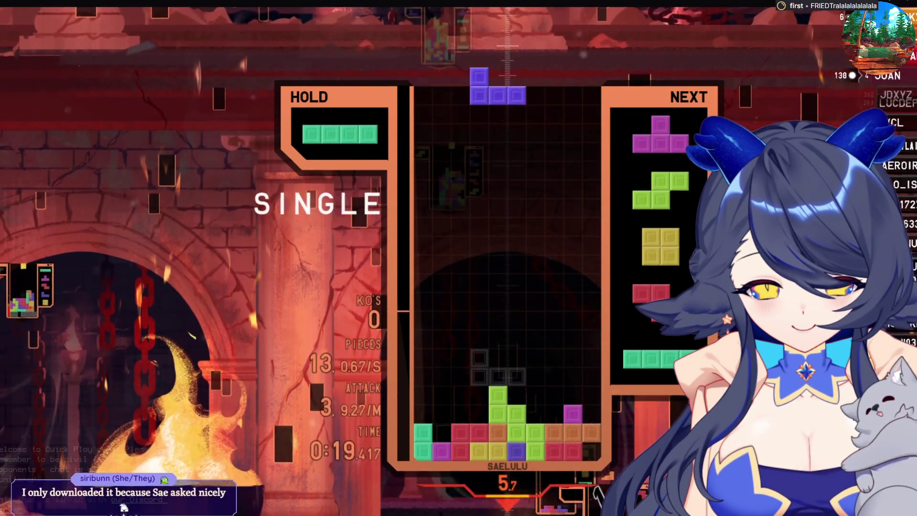
key("Right")
key("Right")
key("Right")
- Drop an upright J in column 7, then rotate a T into the gap to clear a line
key("z")
key("space")
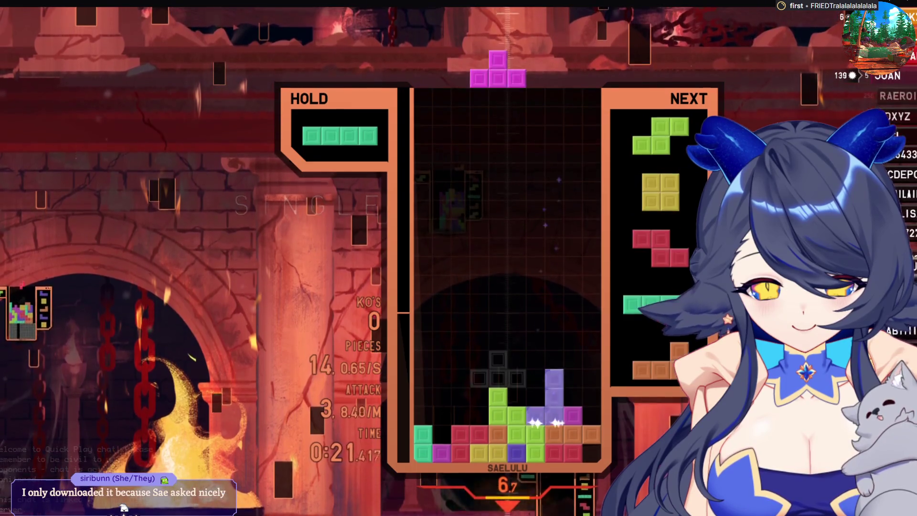
key("Left")
key("Left")
key("Left")
key("Up")
key("space")
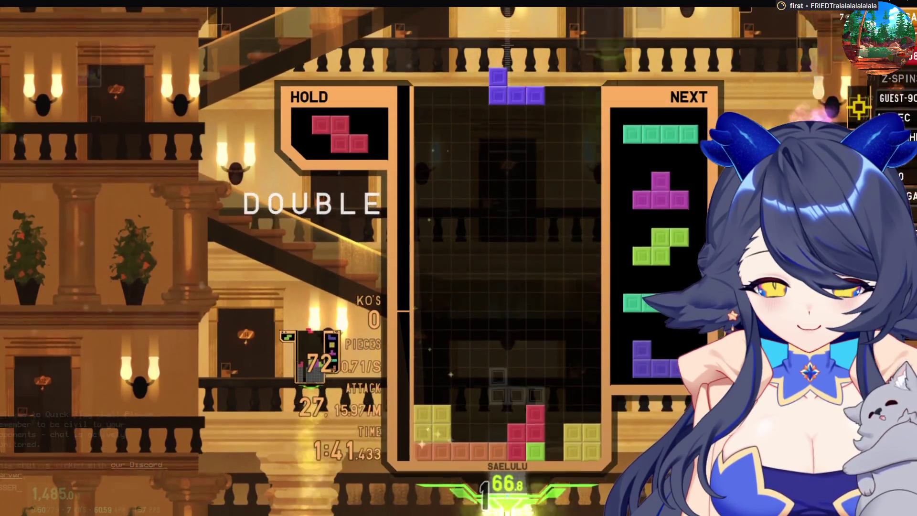
- Place the J, upright I, Z and S pieces, then drop the orange L to clear a single
key("Up")
key("Right")
key("Right")
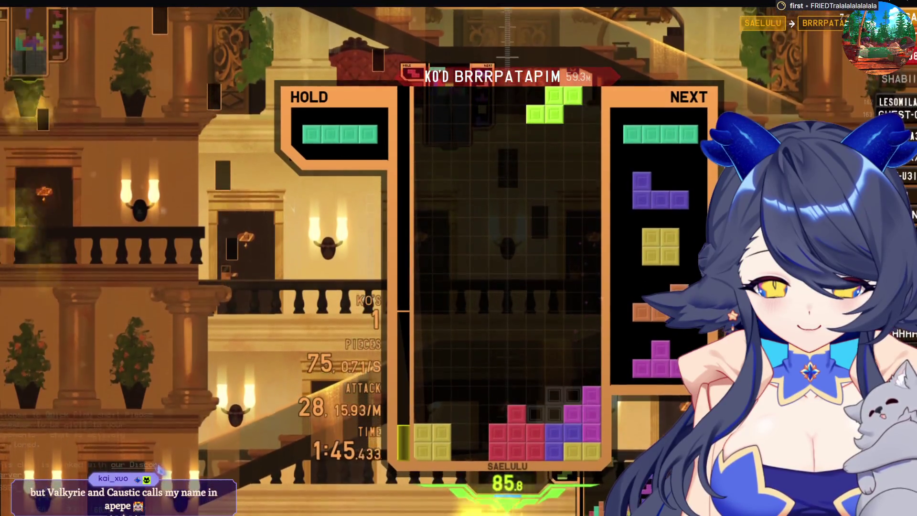
key("Left")
key("Left")
key("Left")
key("Up")
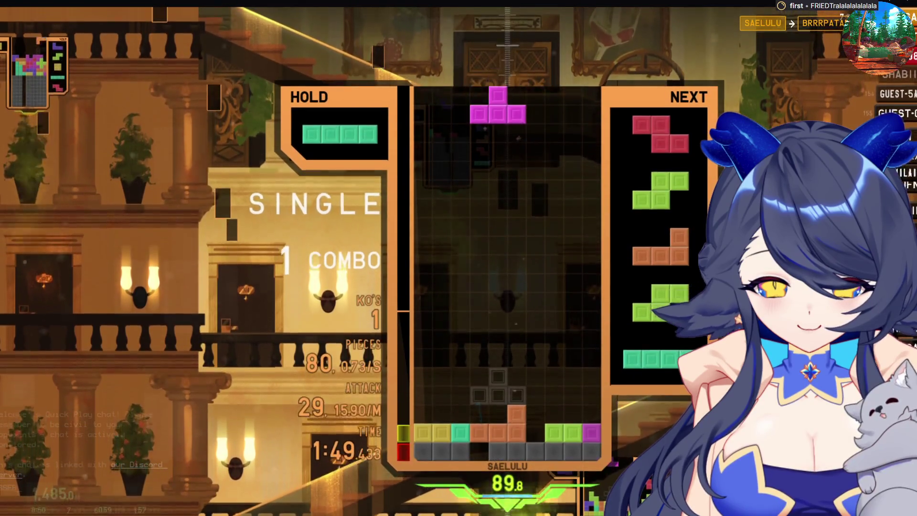
key("Left")
key("space")
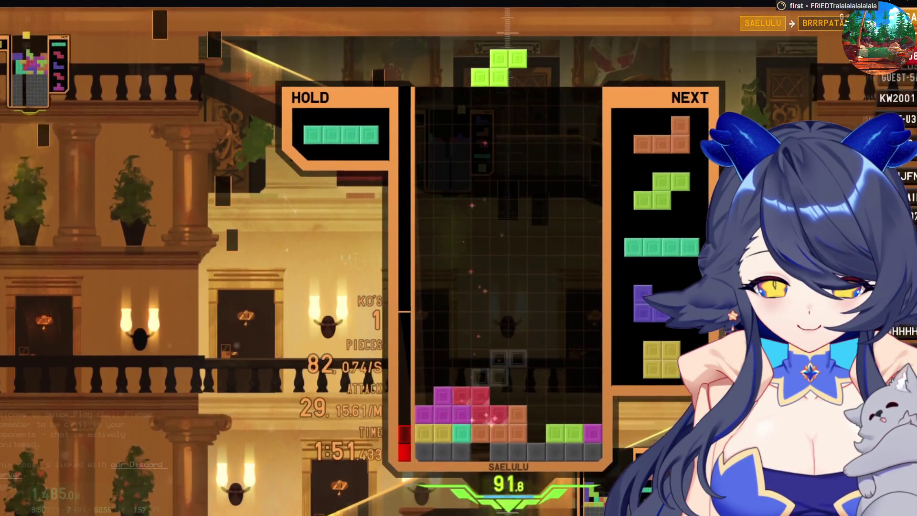
key("Right")
key("Right")
key("Right")
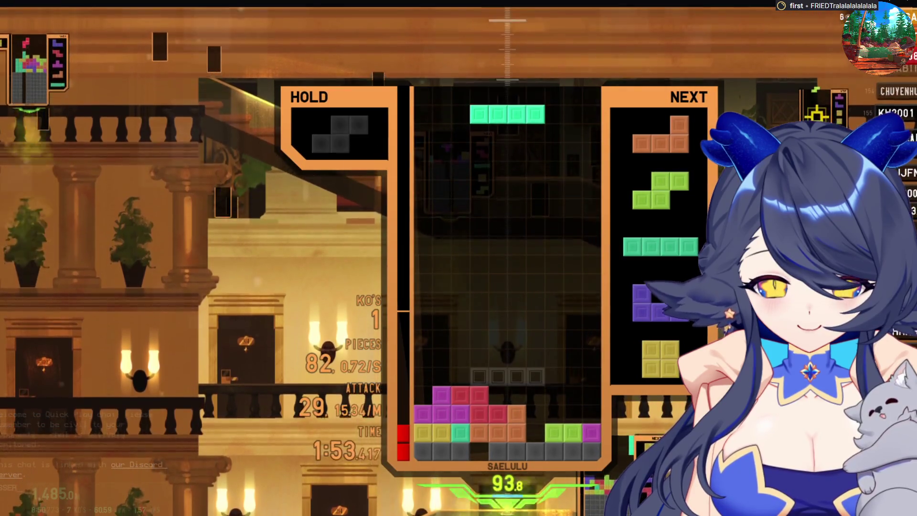
key("space")
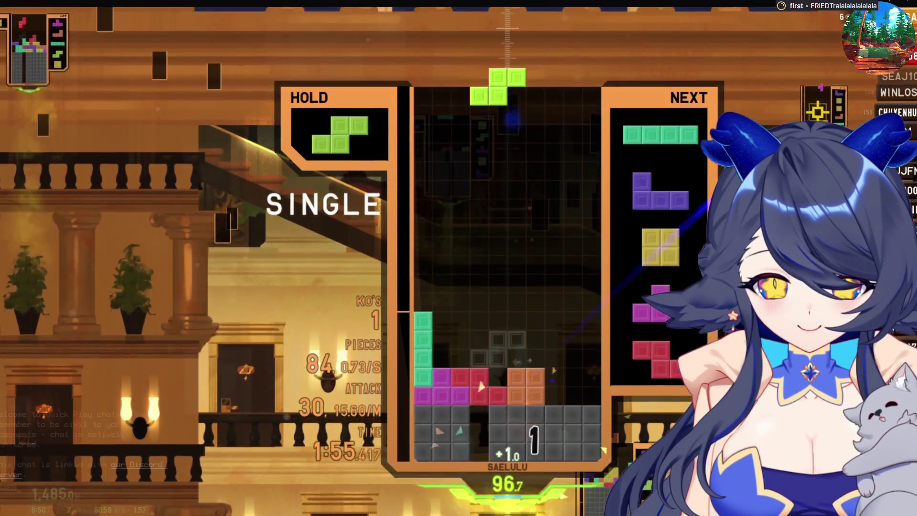
- Stack the S, I, J and another S, then drop an upright red Z to clear a single
key("z")
key("space")
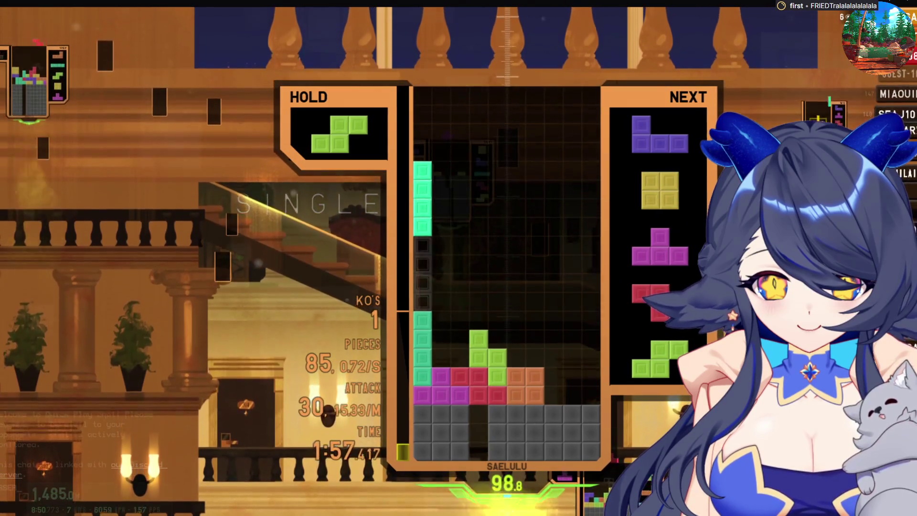
key("Right")
key("space")
key("space")
key("Right")
key("Right")
key("Right")
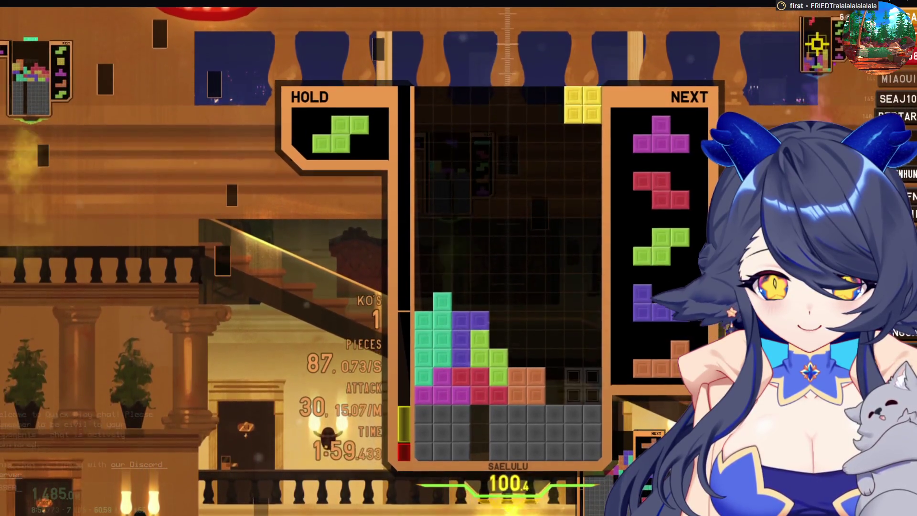
key("space")
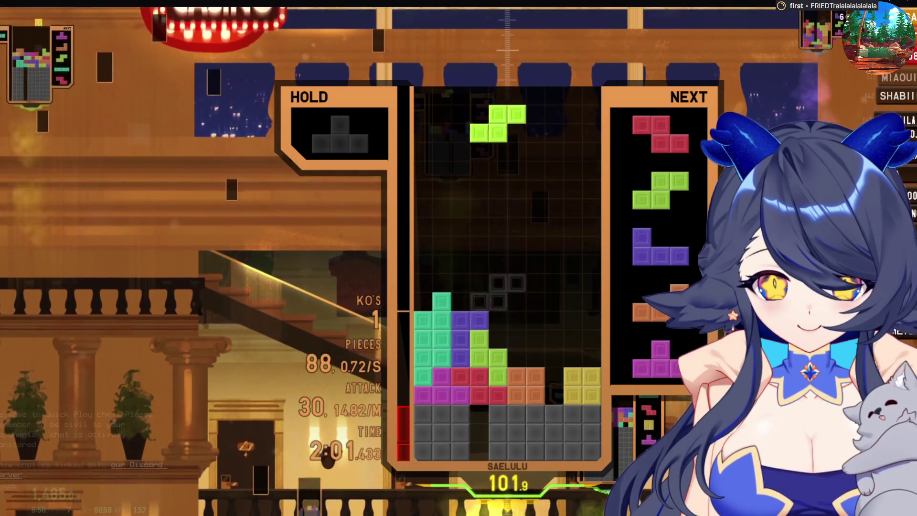
key("x")
key("space")
key("Right")
key("Right")
key("Right")
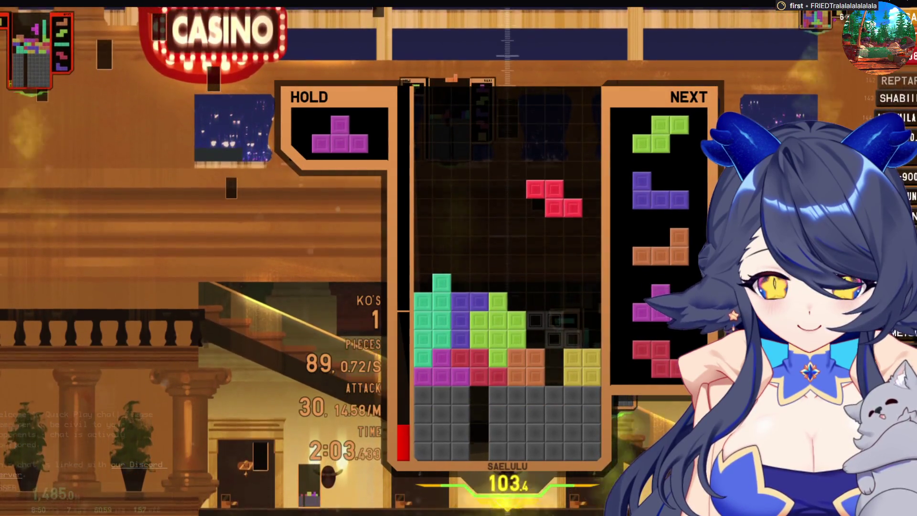
key("x")
key("space")
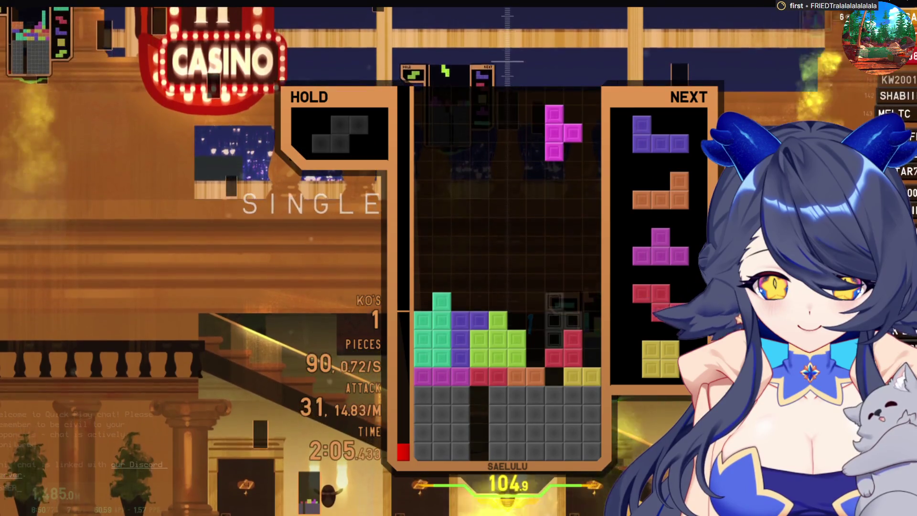
- Place the T and flipped J, then drop an upright orange L at the right wall for a double
key("Left")
key("space")
key("a")
key("space")
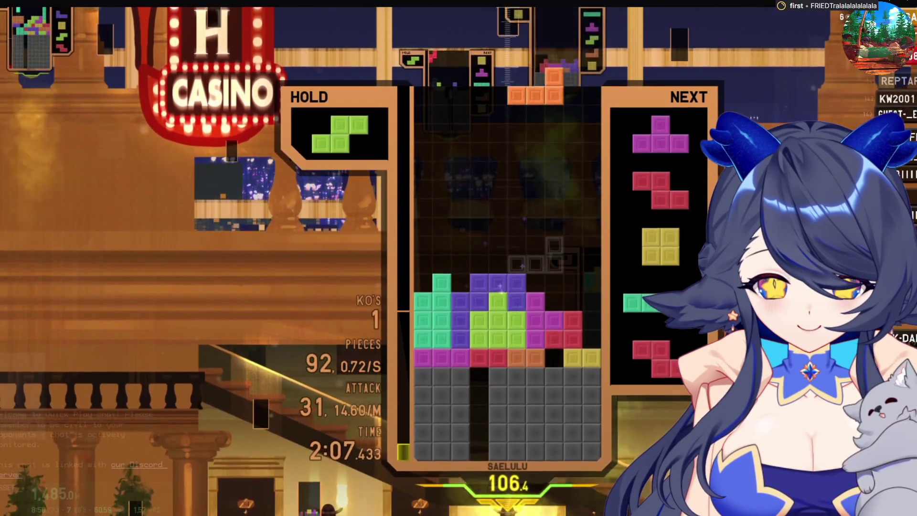
key("z")
key("Right")
key("Right")
key("Right")
key("space")
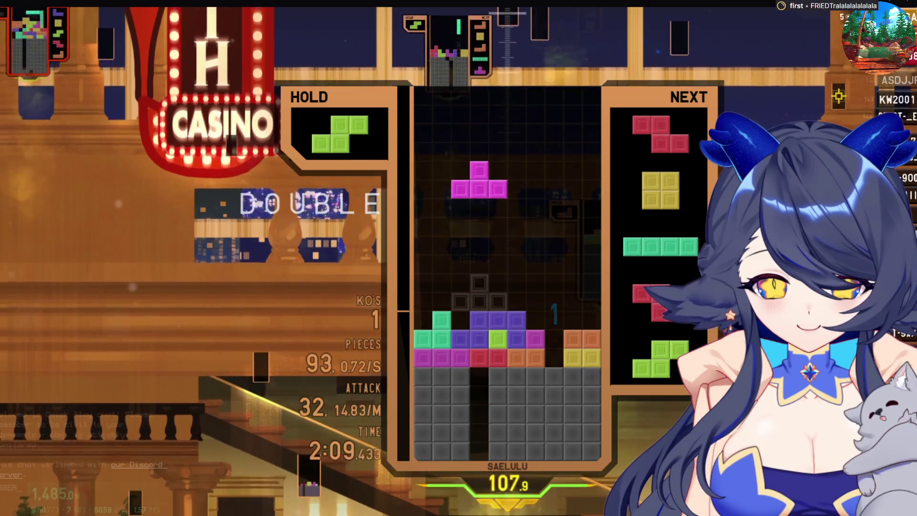
- Lock a flipped T, Z and O, then drop a vertical I into the well to clear two lines
key("a")
key("Left")
key("space")
key("space")
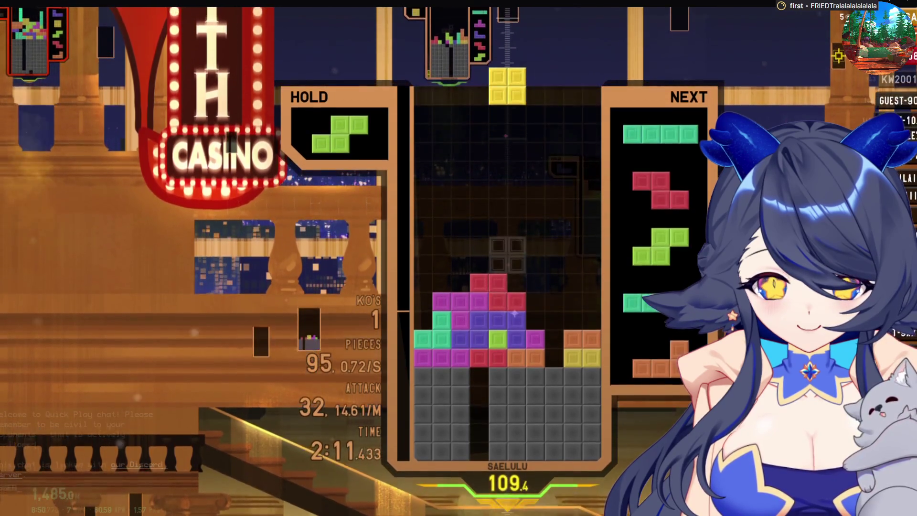
key("Right")
key("Right")
key("Right")
key("space")
key("x")
key("Right")
key("Right")
key("space")
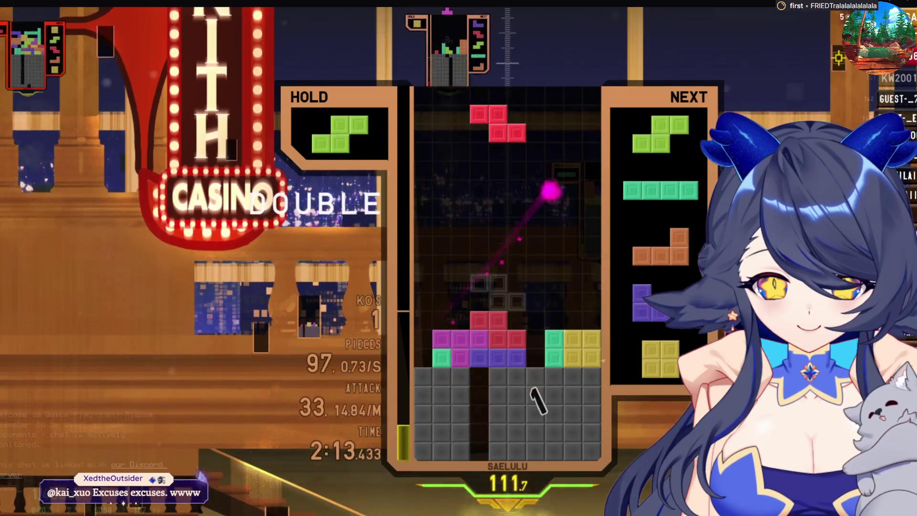
- Place the Z and S pieces and clear a single with the I piece at the left wall
key("space")
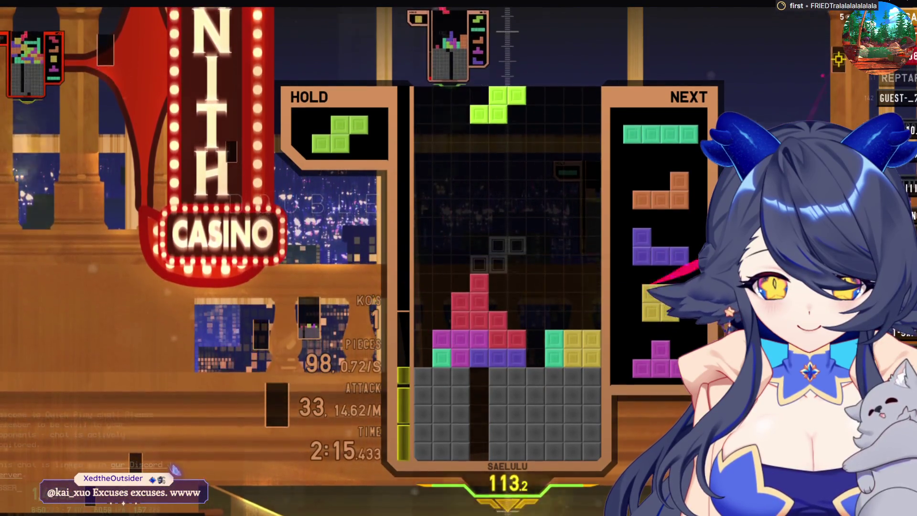
key("space")
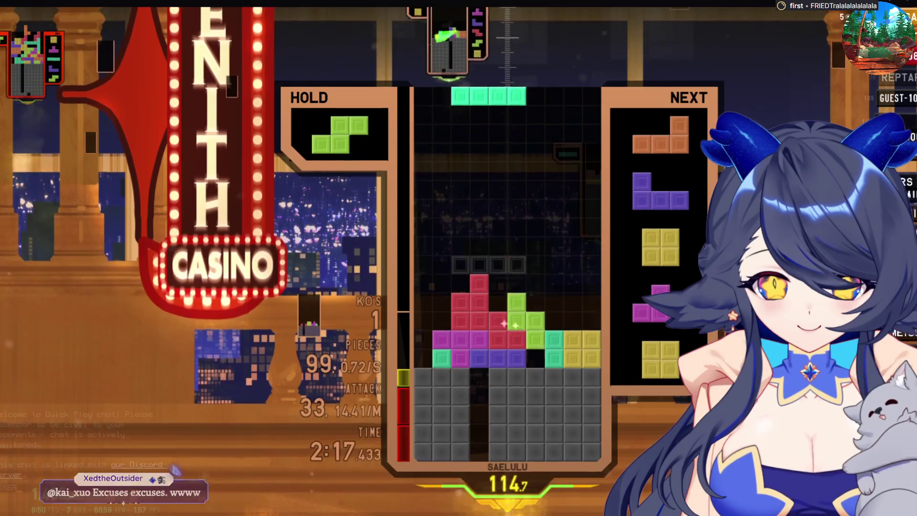
key("Up")
key("Left")
key("Left")
key("Left")
key("space")
key("z")
key("Left")
key("Left")
key("Left")
- Drop the L and J pieces, then clear another single with the yellow O
key("space")
key("Right")
key("Right")
key("Right")
key("space")
key("Right")
key("Right")
key("Right")
key("space")
key("Up")
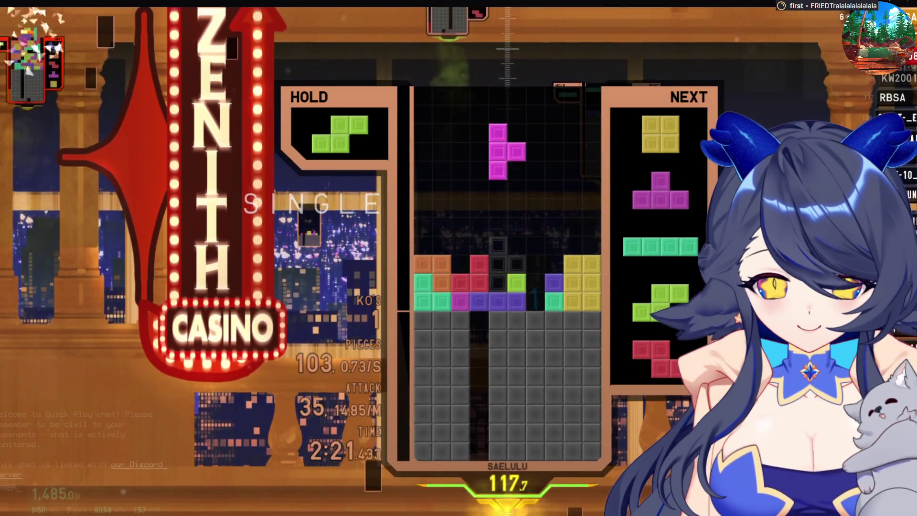
- Place the T and O pieces, then clear a double with a vertical I in the well
key("space")
key("Right")
key("Right")
key("Right")
key("space")
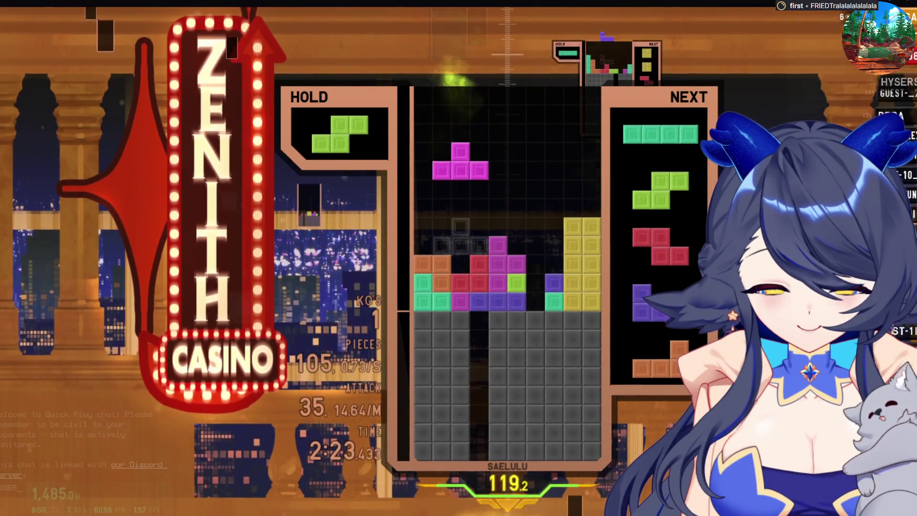
key("a")
key("Left")
key("space")
key("Up")
key("Right")
key("space")
key("Up")
- Stack the S, Z and J pieces, then drop the orange L into the well for a triple
key("space")
key("Up")
key("Left")
key("Left")
key("Left")
key("space")
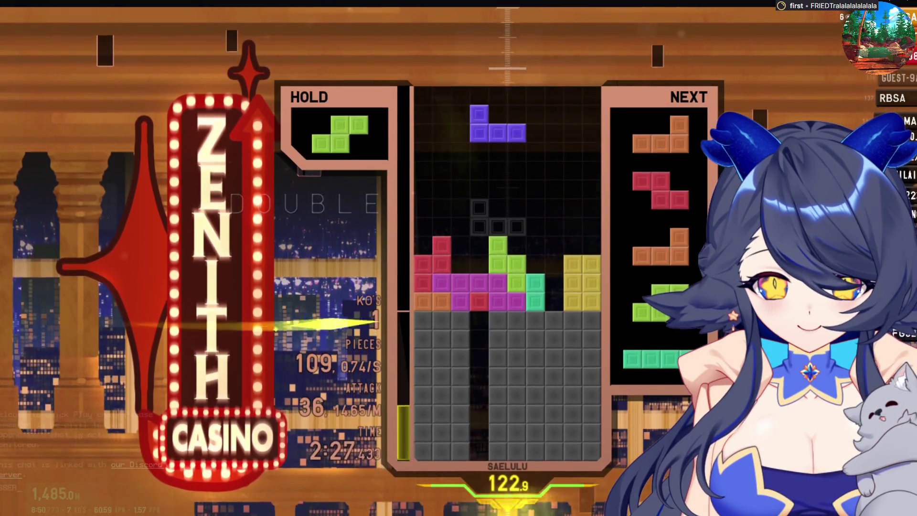
key("Up")
key("Left")
key("space")
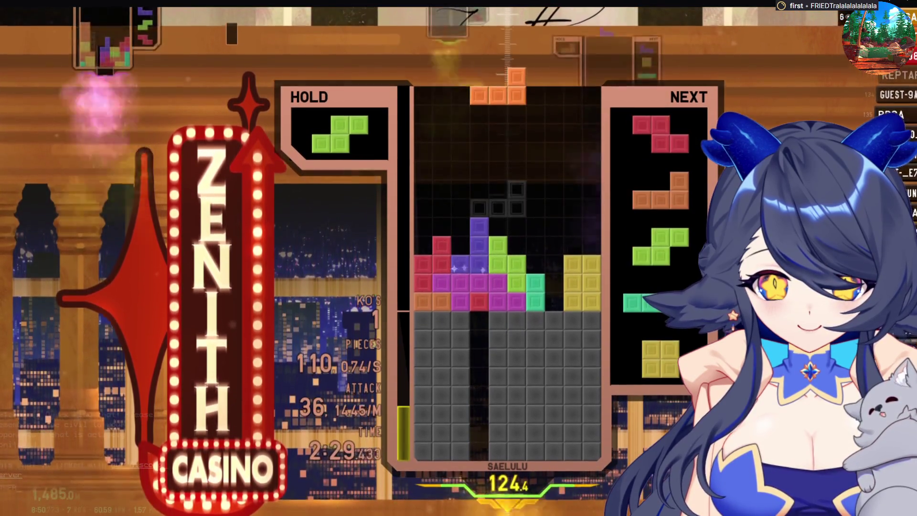
key("Up")
key("space")
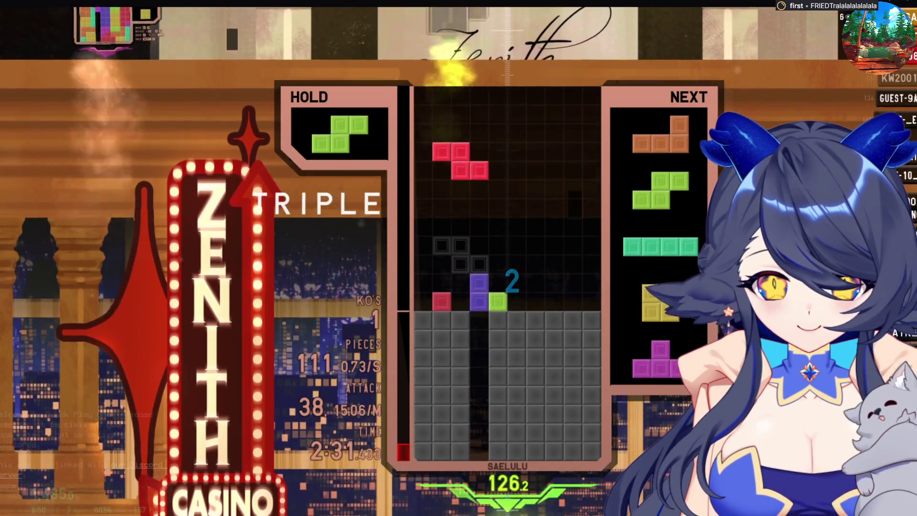
- Place the S, L and upright I pieces, then clear a single with the O on the right
key("space")
key("Right")
key("Right")
key("space")
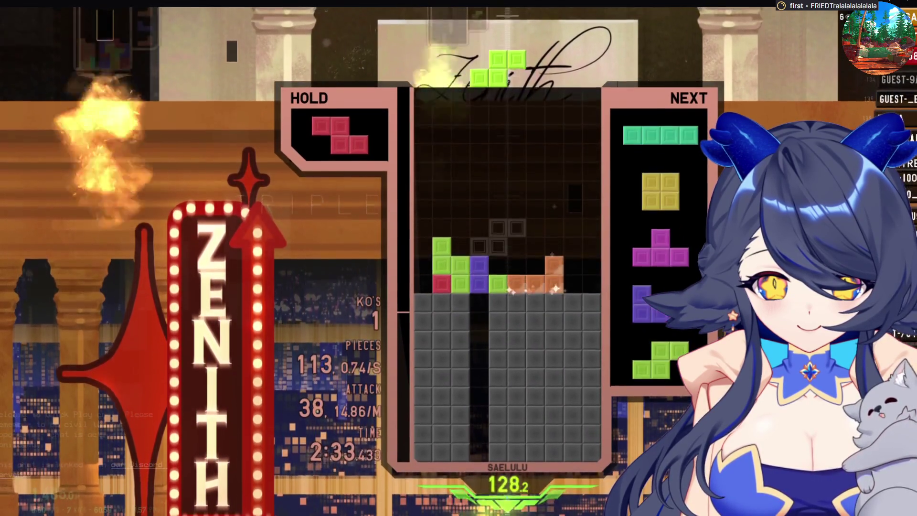
key("Right")
key("space")
key("Up")
key("Left")
key("Left")
key("Left")
key("space")
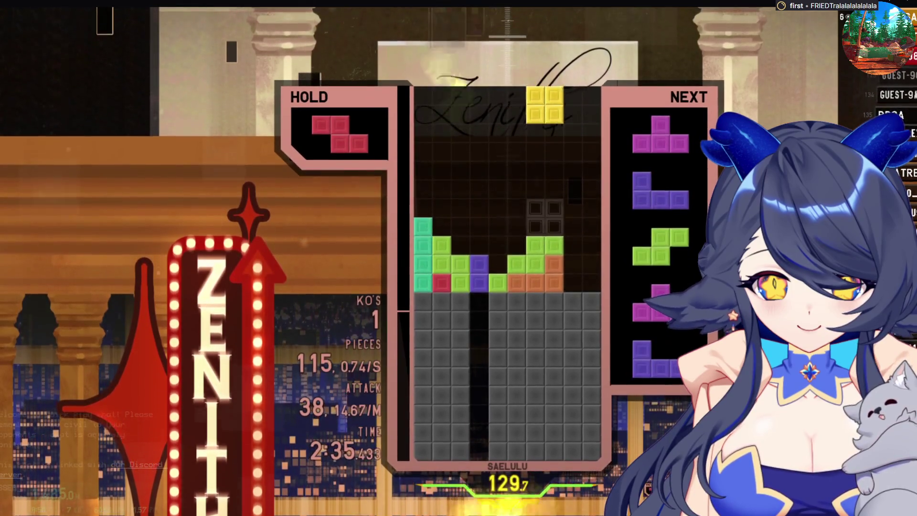
key("Right")
key("Right")
key("Right")
key("space")
key("Up")
key("Up")
- Drop the T into the column-4 gap, the J on the right, and the S into columns 1-2
key("space")
key("Right")
key("Right")
key("Right")
key("Up")
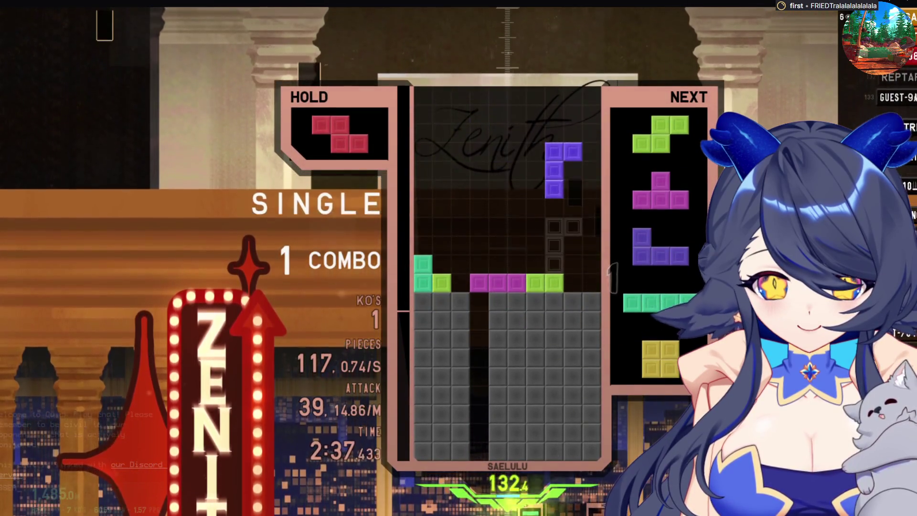
key("Up")
key("space")
key("Up")
key("Left")
key("Left")
key("Left")
key("space")
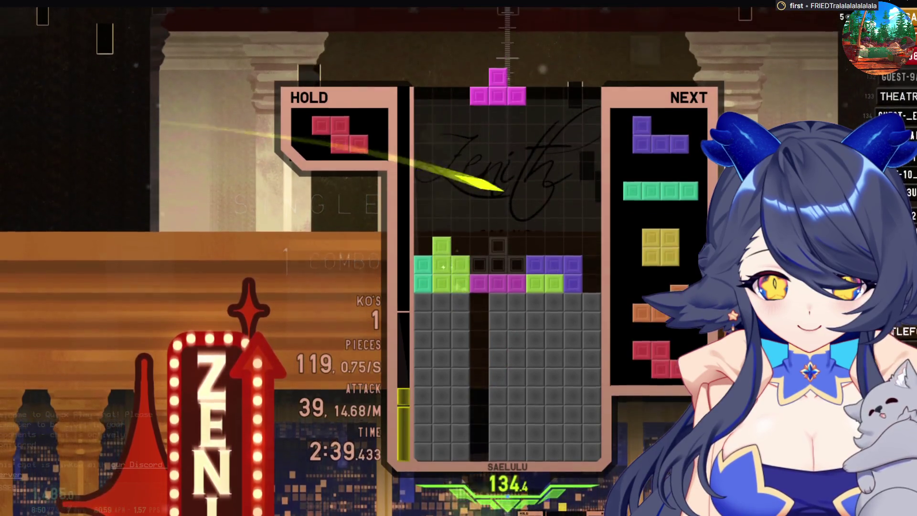
- Place the T and J, then drop an upright I into column 9 for a double
key("space")
key("Right")
key("Right")
key("space")
key("Up")
key("Right")
key("Right")
key("Right")
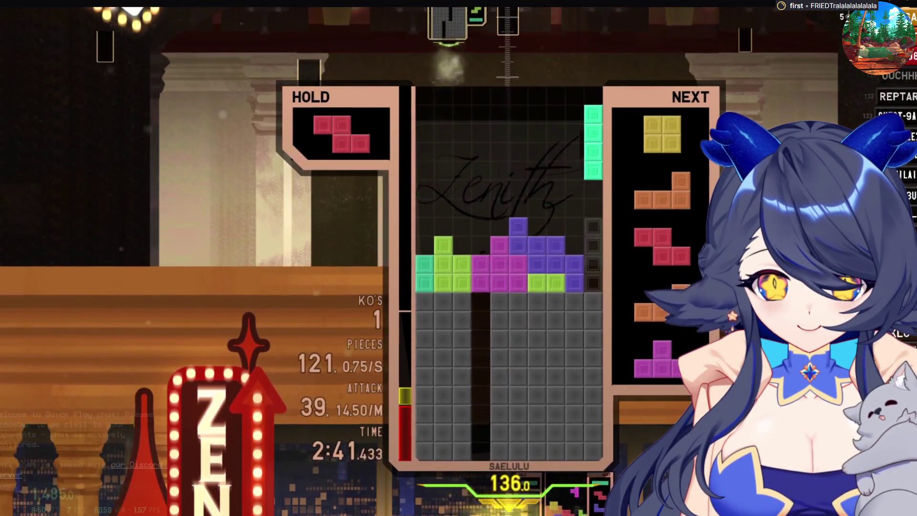
key("space")
key("Right")
key("Right")
key("space")
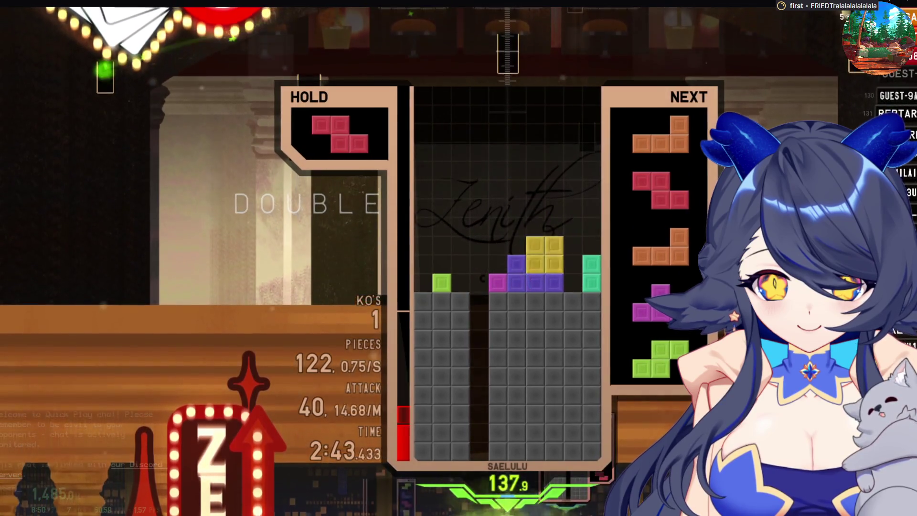
- Clear a double with the L in the well, then place an upright Z and another L on the left
key("z")
key("Left")
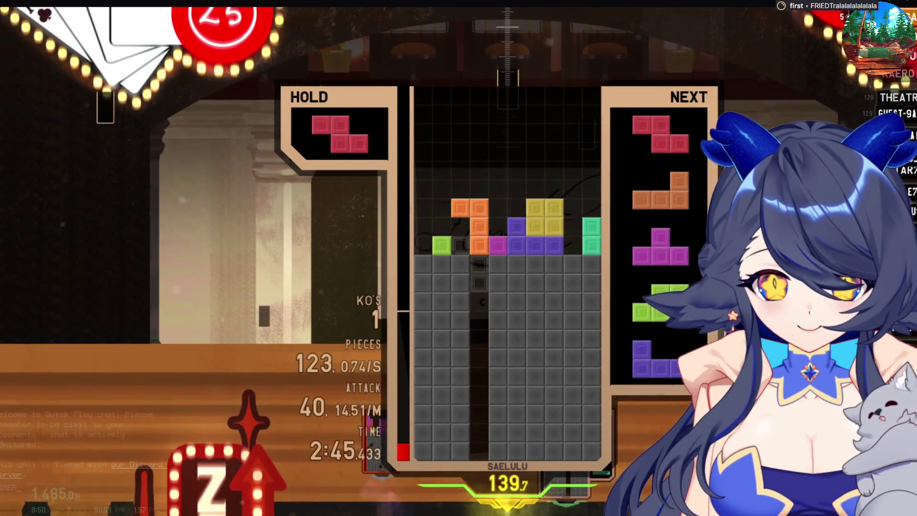
key("space")
key("z")
key("Left")
key("Left")
key("space")
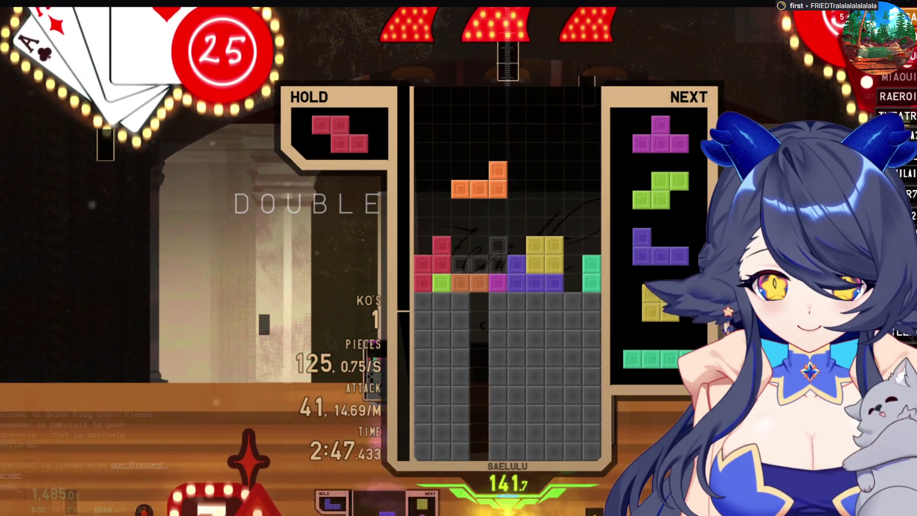
key("space")
- Stack the T at the far left, then the S and J, and clear a double with the O
key("x")
key("Left")
key("Left")
key("Left")
key("space")
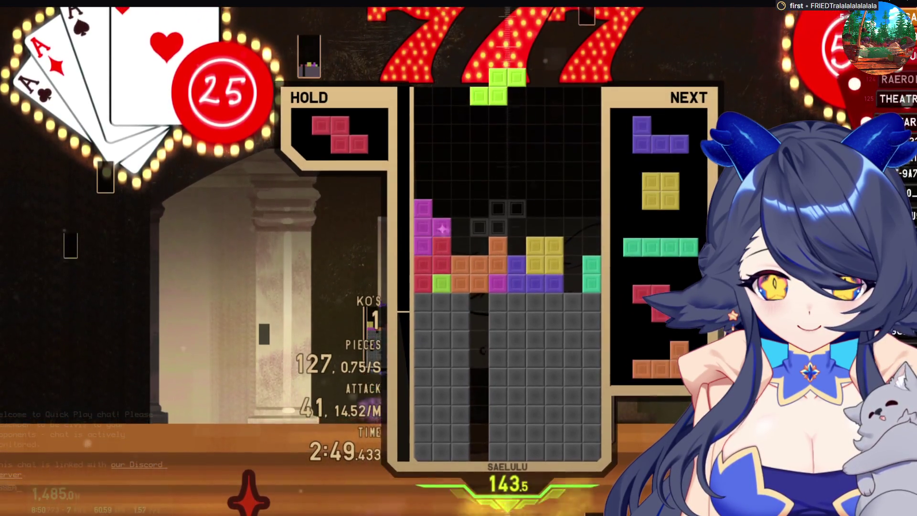
key("Left")
key("space")
key("x")
key("Right")
key("Right")
key("Right")
key("space")
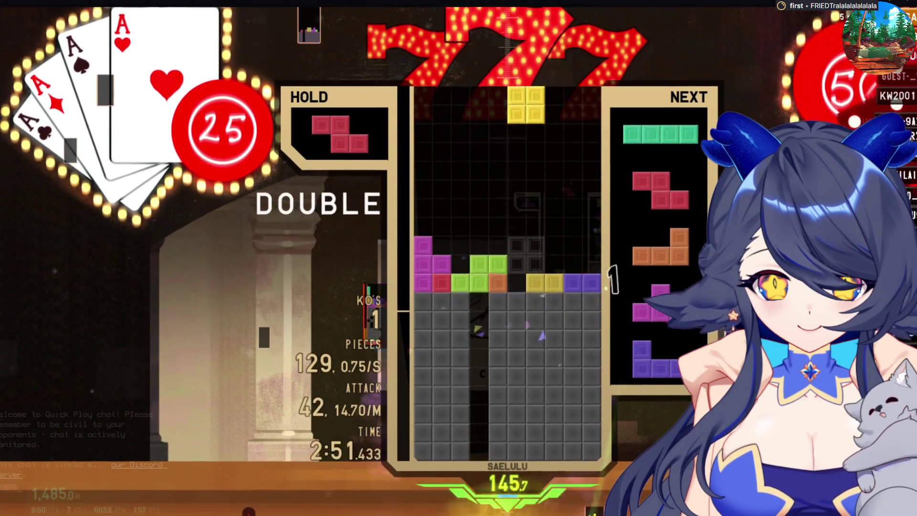
key("Right")
key("Right")
key("Right")
key("space")
- Hold the I piece, clear a single with a Z, and place an upright Z
key("c")
key("x")
key("Right")
key("space")
key("z")
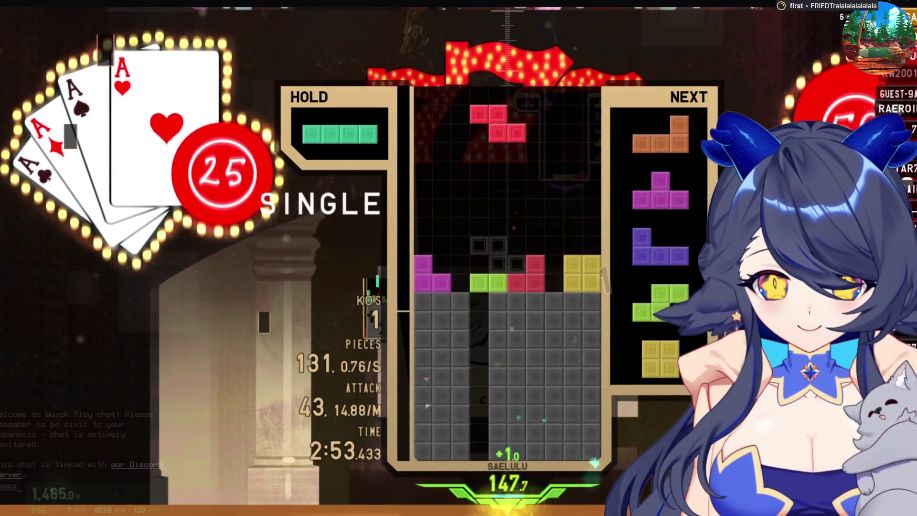
key("space")
- Clear lines with a rotated L on the right and place the T on the left
key("Right")
key("Right")
key("Right")
key("x")
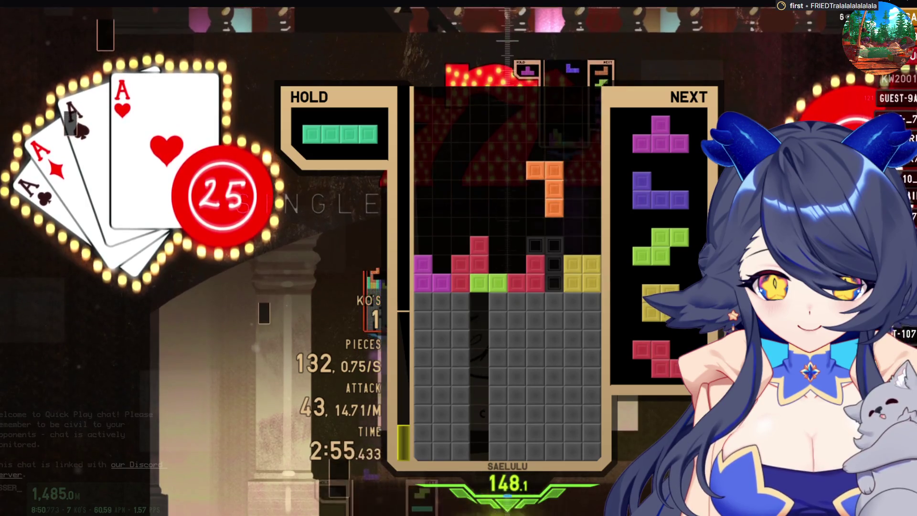
key("space")
key("Left")
key("Left")
key("space")
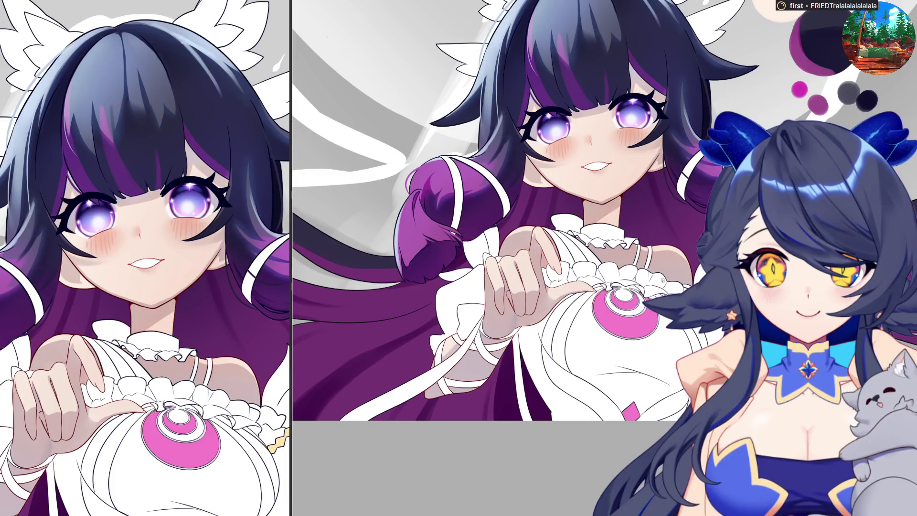
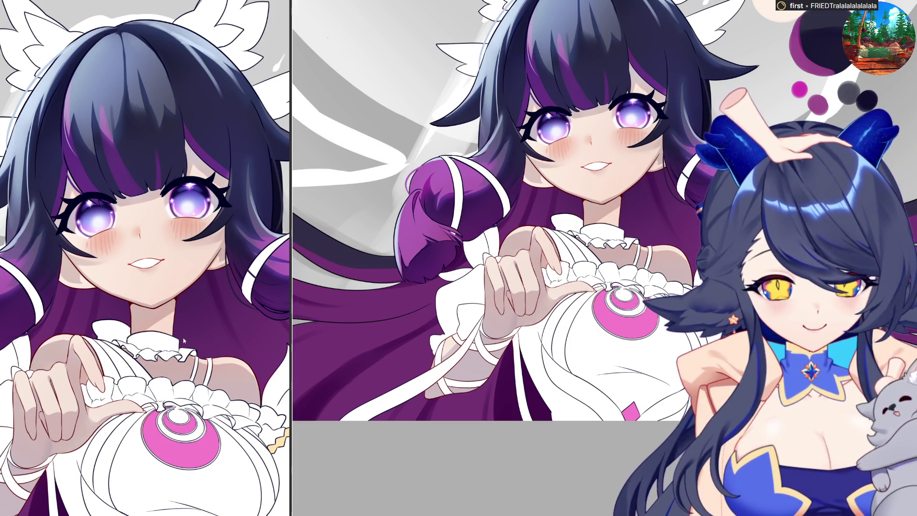
- Lasso around the white dress and wing ornaments and tint them pale lavender
scroll(525, 211, "down", 3)
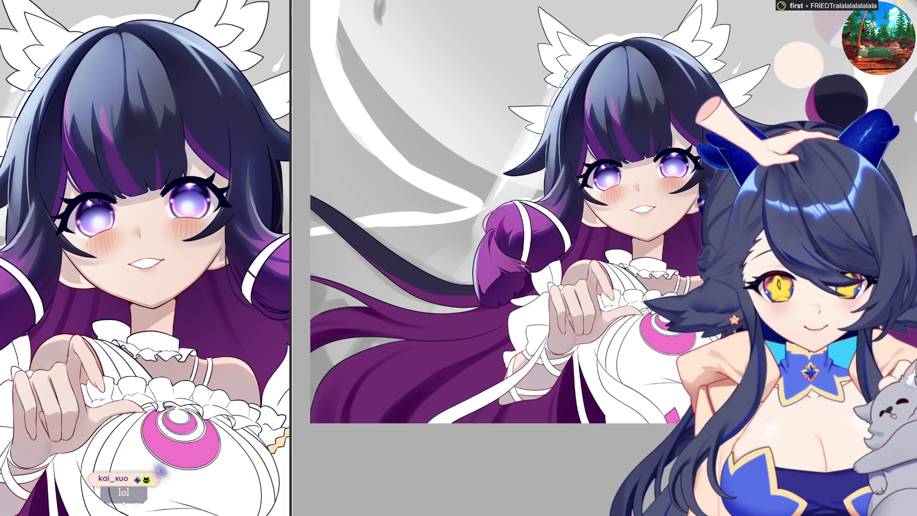
mouse_move(782, 67)
left_mouse_down()
mouse_move(777, 26)
mouse_move(509, 39)
mouse_move(483, 334)
left_mouse_up()
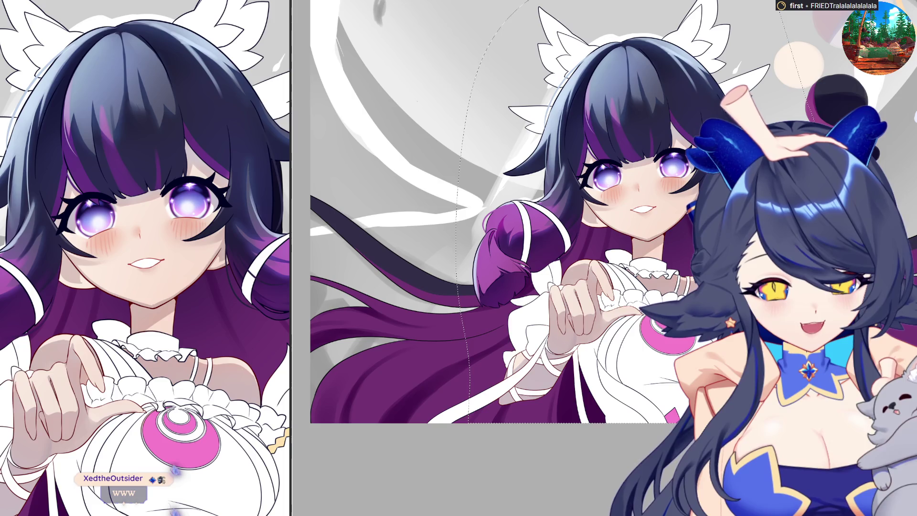
key("alt+BackSpace")
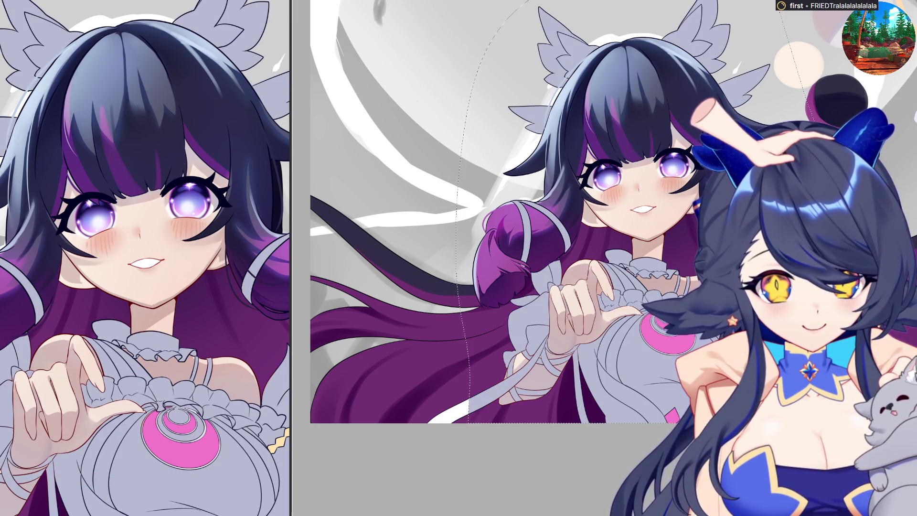
- Readjust the tint so the dress and ornaments become a lighter, bluer lavender
key("alt+BackSpace")
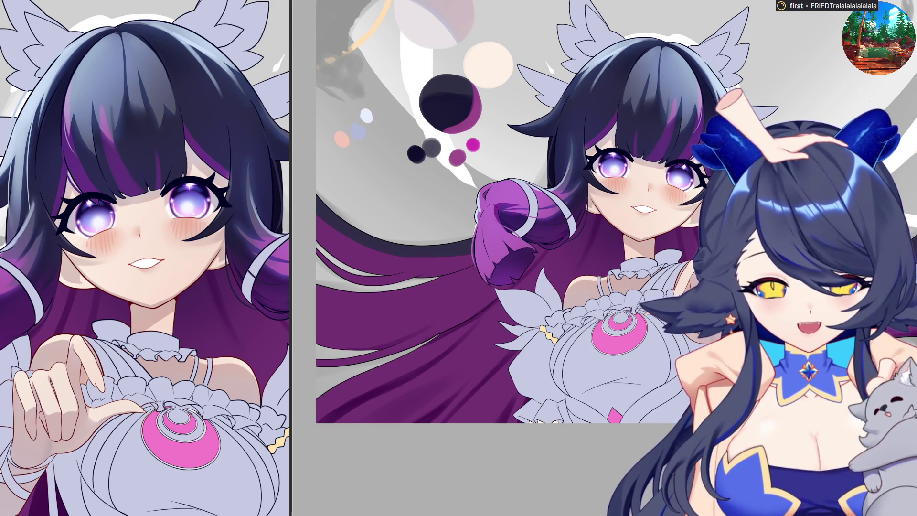
- Zoom in and paint a short curved hair stroke beside the girl's face
scroll(694, 343, "up", 5)
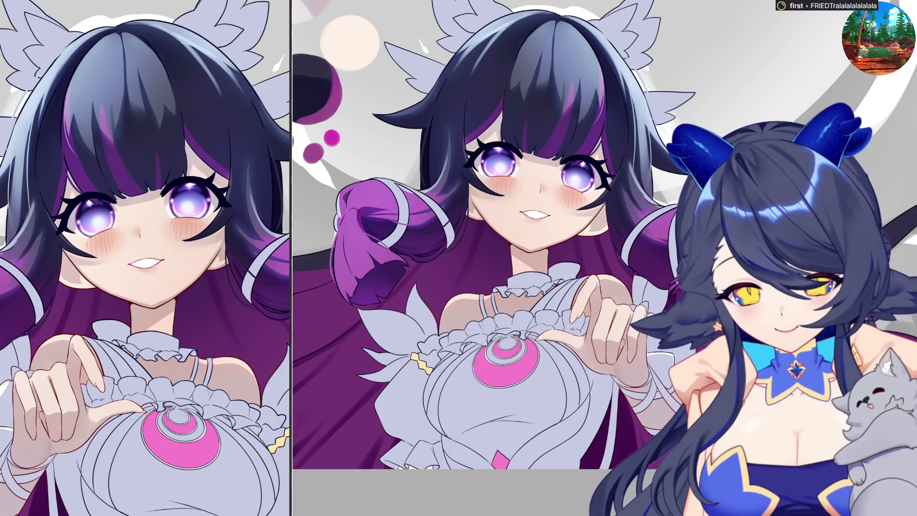
mouse_move(632, 216)
left_mouse_down()
mouse_move(659, 237)
mouse_move(687, 242)
mouse_move(681, 184)
left_mouse_up()
scroll(683, 187, "up", 1)
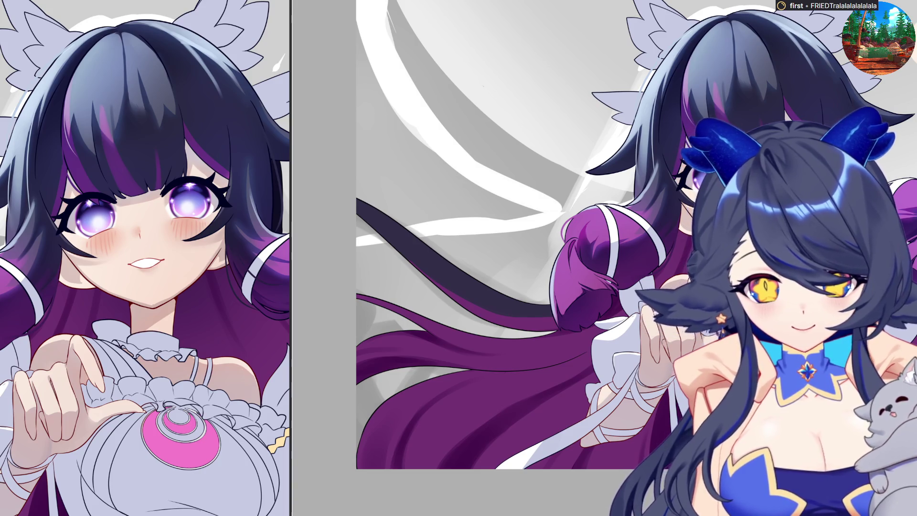
scroll(636, 258, "down", 2)
- Zoom in to frame the head and draw a thin line along the wing ornament's edge
scroll(693, 153, "up", 2)
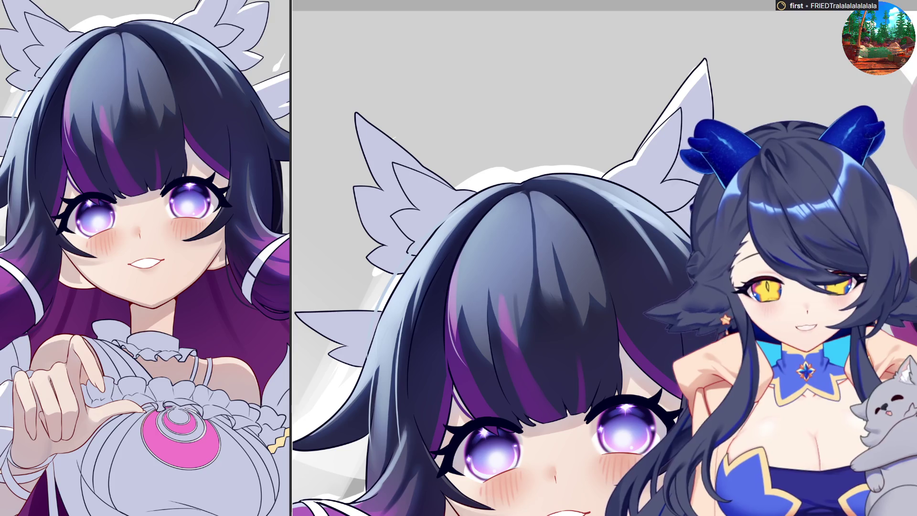
left_click_drag(415, 172, 489, 197)
- Undo the stray ornament line, lasso the wing tip, and reframe the face and chest
key("ctrl+z")
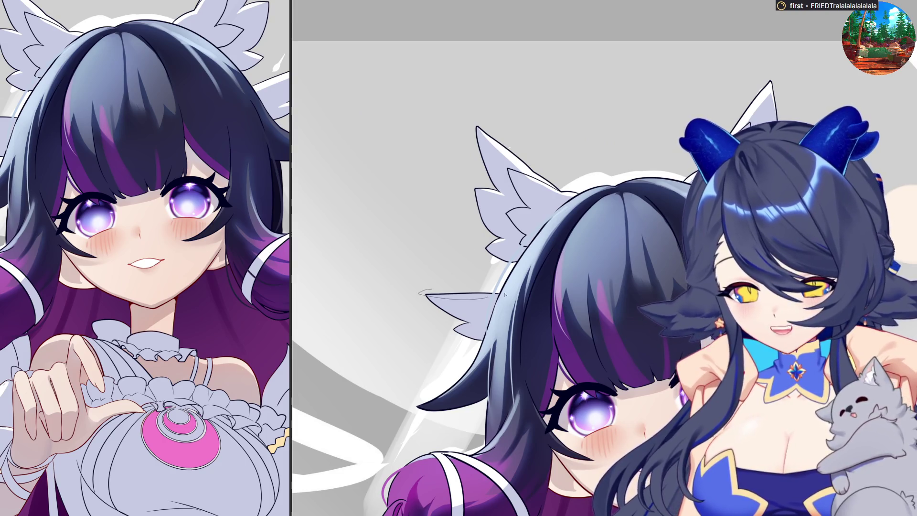
mouse_move(451, 277)
left_mouse_down()
mouse_move(441, 277)
mouse_move(449, 277)
left_mouse_up()
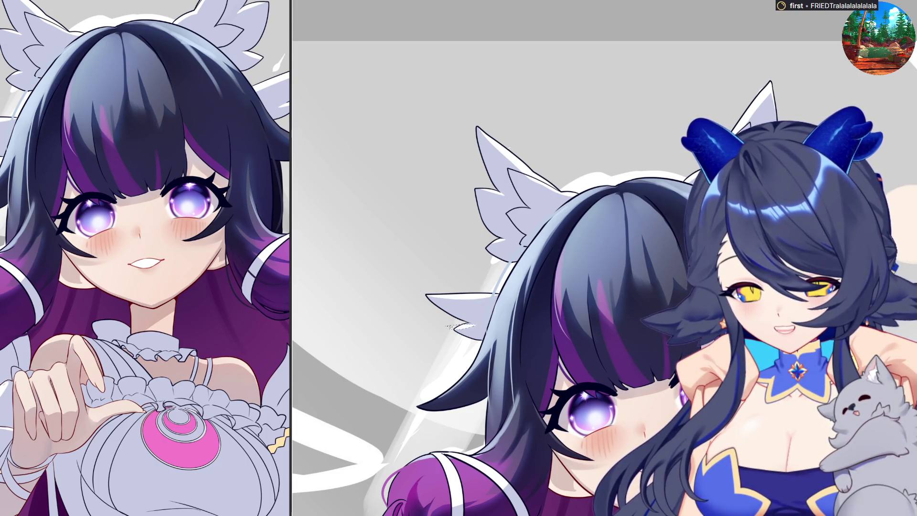
left_click_drag(491, 328, 462, 327)
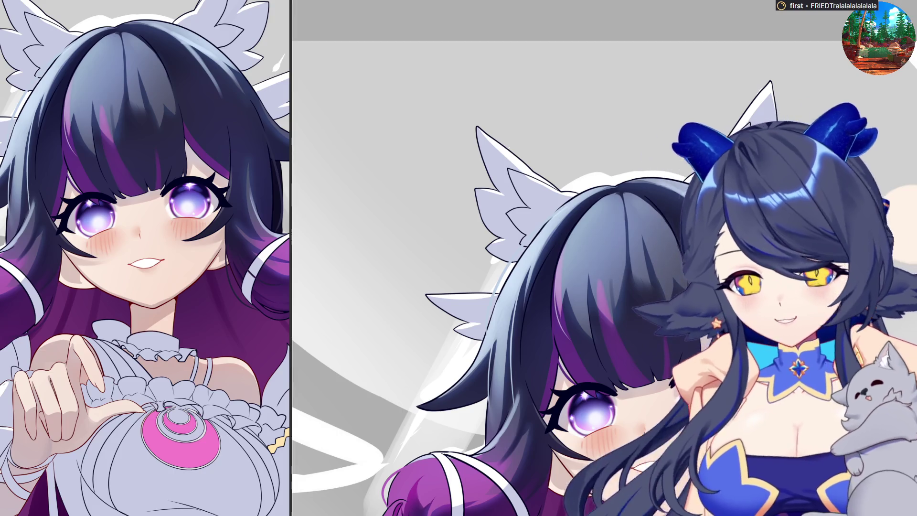
scroll(701, 220, "down", 3)
scroll(701, 219, "up", 5)
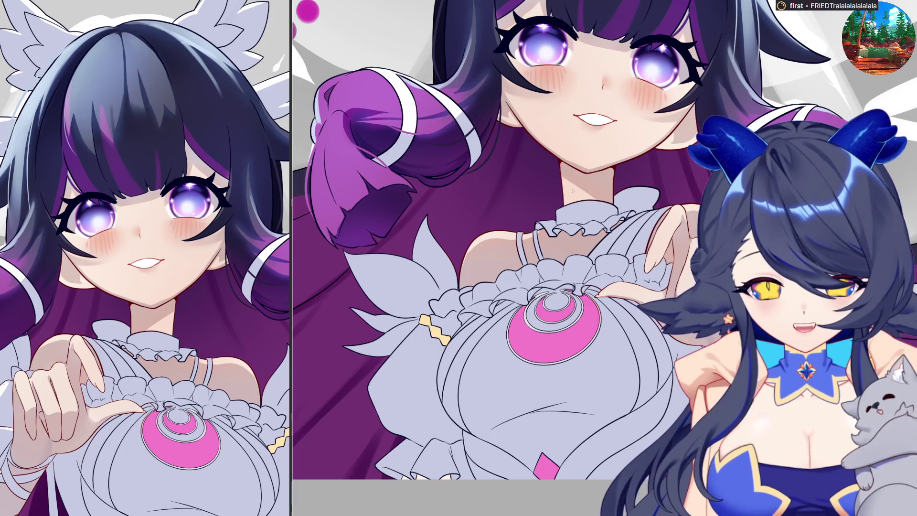
- Paint the neck choker white and add white highlights on the dress and the ruffle above the brooch
mouse_move(590, 219)
left_mouse_down()
mouse_move(551, 212)
mouse_move(689, 211)
left_mouse_up()
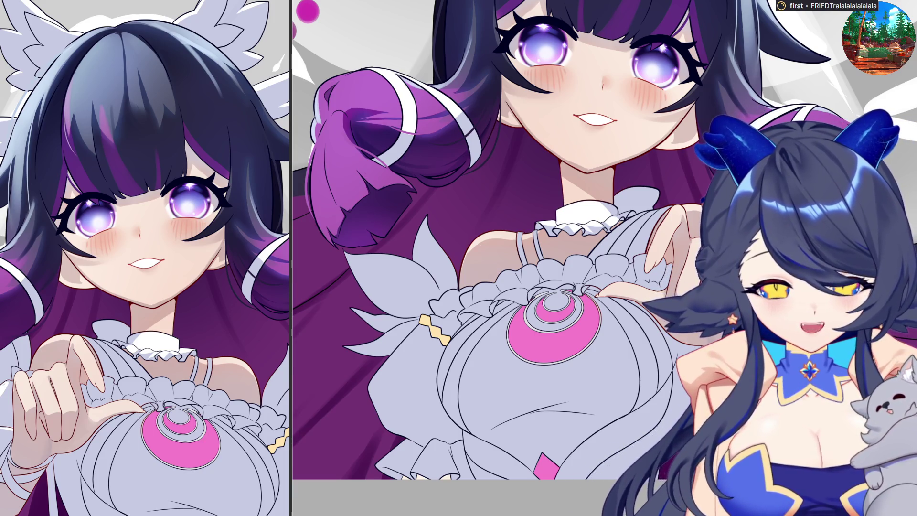
left_click_drag(444, 364, 664, 331)
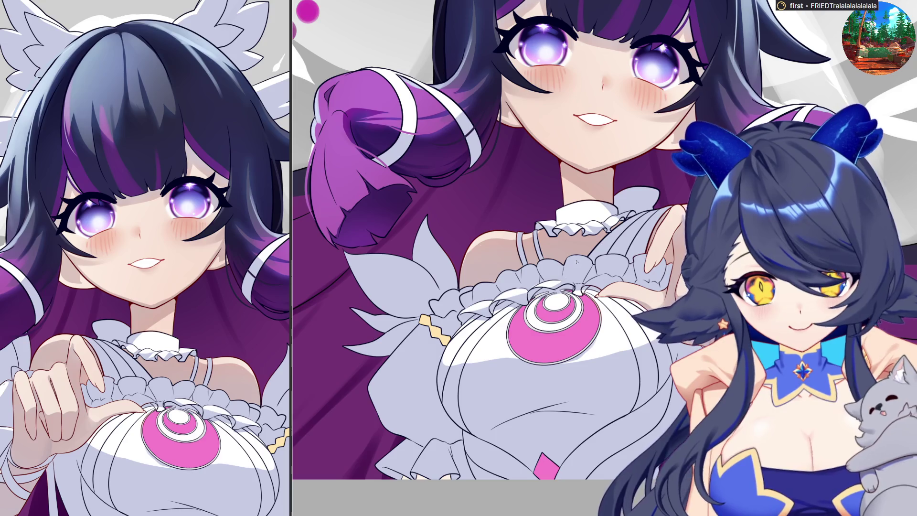
mouse_move(566, 270)
left_mouse_down()
mouse_move(576, 255)
mouse_move(599, 261)
left_mouse_up()
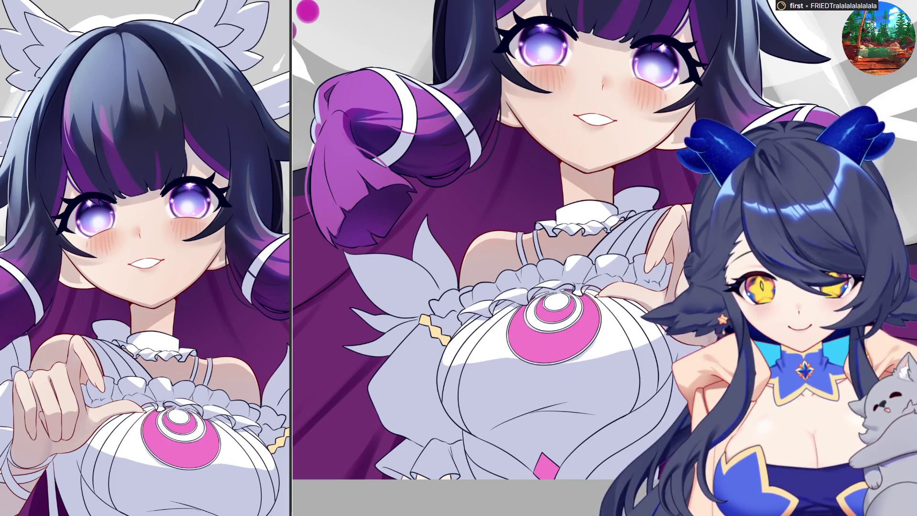
- Paint a white highlight across the shoulder ruffle, then undo it
left_click_drag(602, 242, 661, 217)
key("ctrl+z")
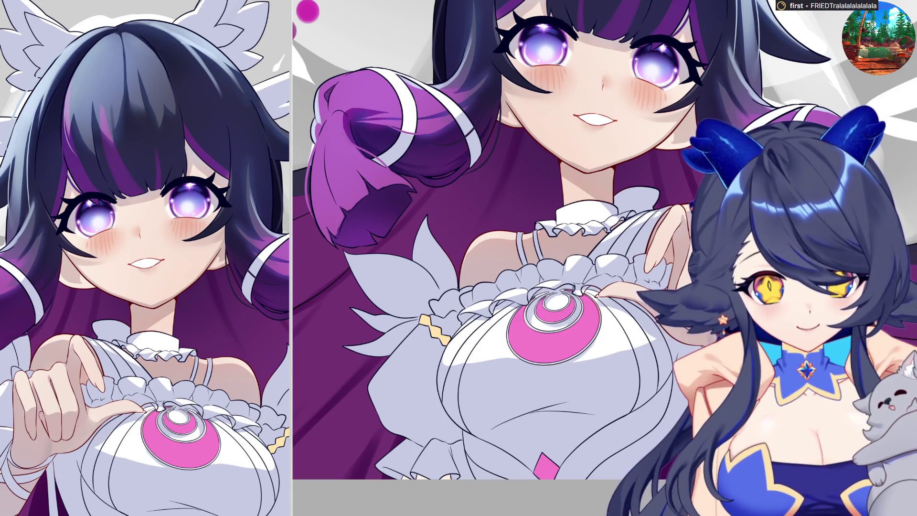
- Try a line and then a pale highlight stroke across the white bow, undoing each
left_click_drag(354, 261, 437, 285)
key("ctrl+z")
left_click_drag(387, 253, 433, 278)
key("ctrl+z")
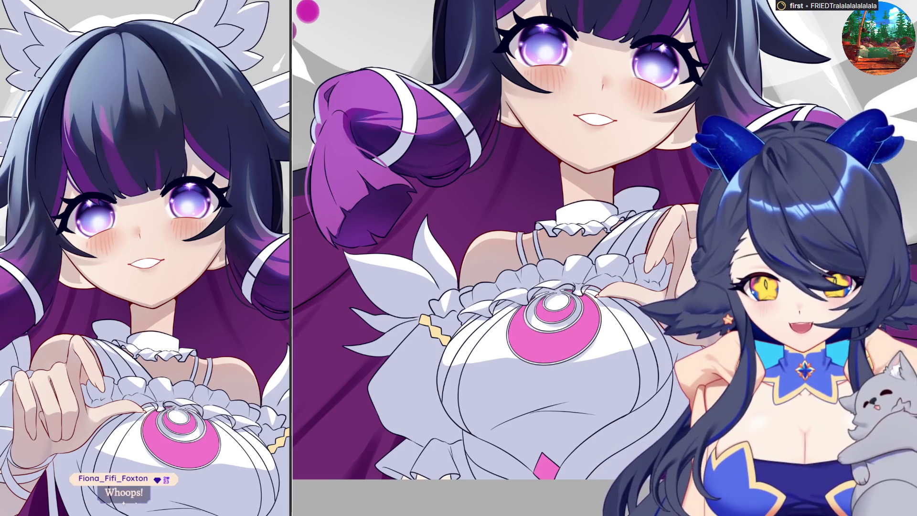
- Paint a white highlight along the sleeve edge and pan over the chest area
scroll(567, 362, "down", 3)
scroll(567, 362, "up", 3)
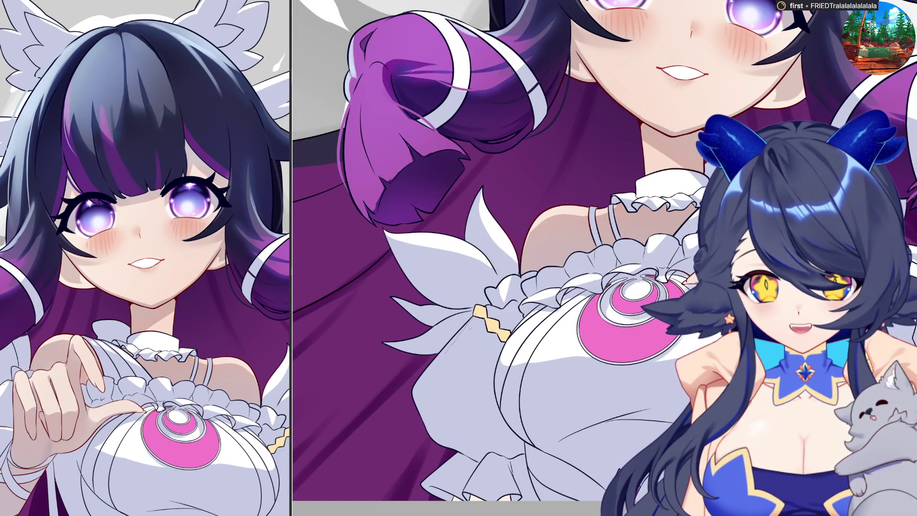
mouse_move(474, 319)
left_mouse_down()
mouse_move(418, 385)
mouse_move(485, 322)
mouse_move(443, 392)
mouse_move(456, 409)
mouse_move(502, 321)
mouse_move(504, 332)
mouse_move(446, 387)
mouse_move(482, 368)
mouse_move(501, 337)
left_mouse_up()
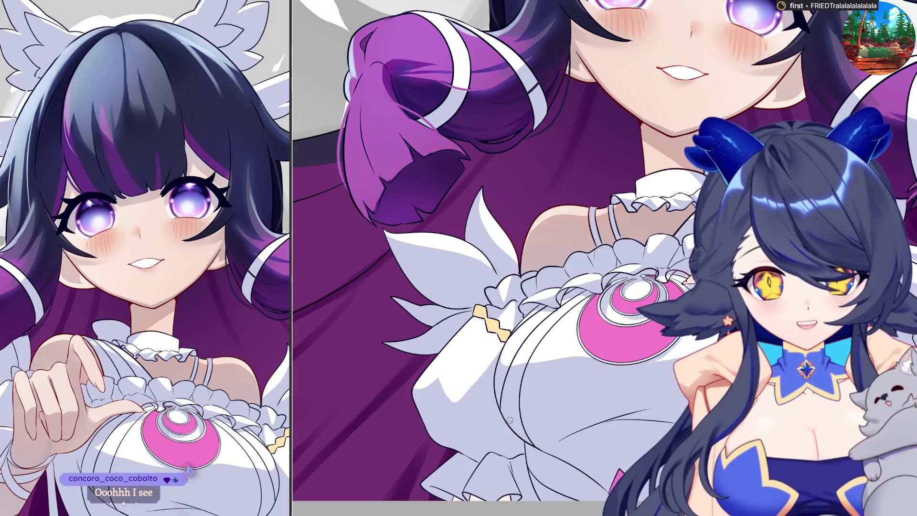
key("ctrl+Tab")
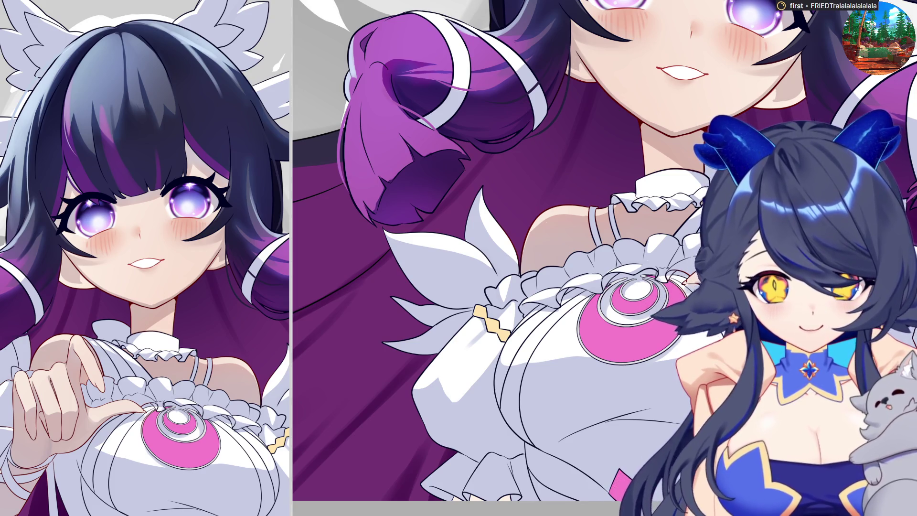
scroll(581, 261, "down", 5)
- Zoom in on the puffy sleeve, then zoom back out to view the whole girl
scroll(581, 261, "up", 4)
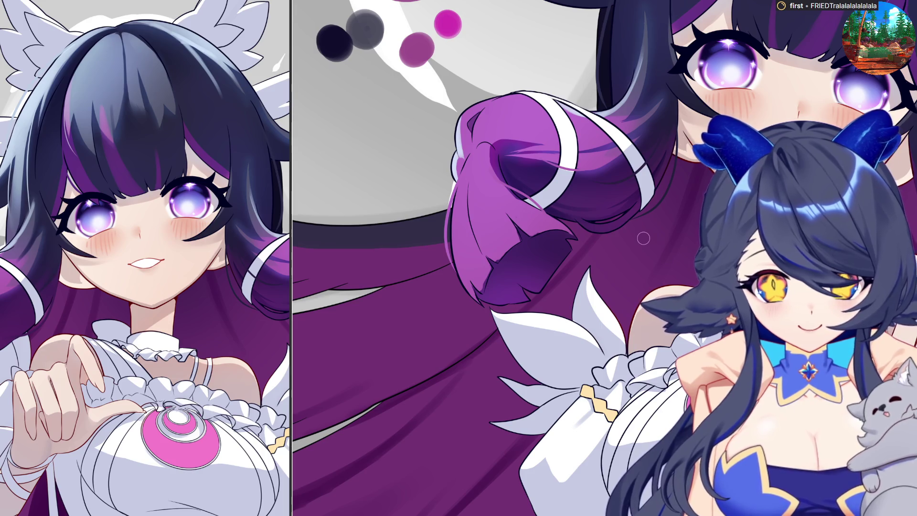
scroll(643, 238, "down", 3)
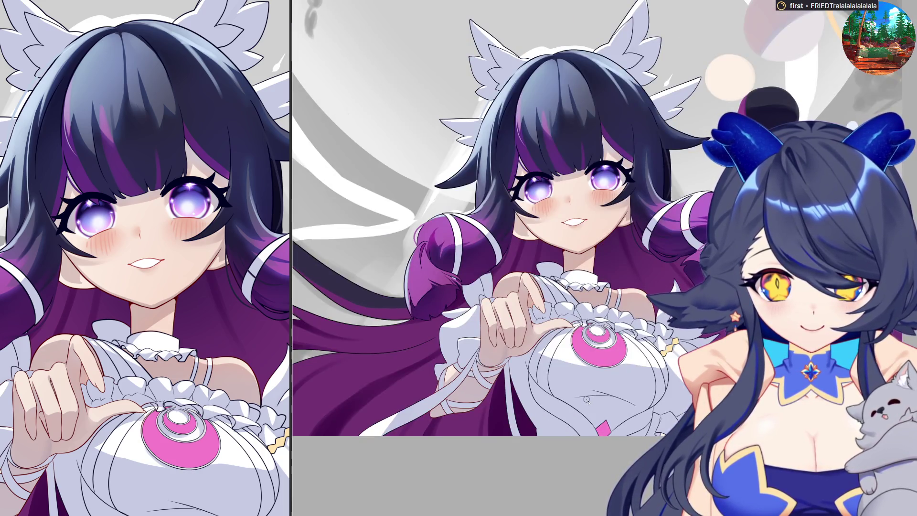
scroll(587, 400, "down", 4)
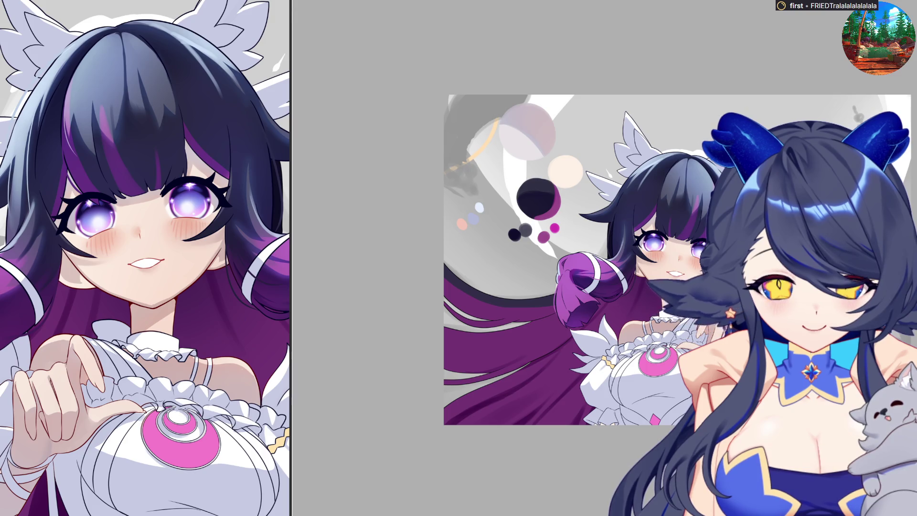
key("ctrl+plus")
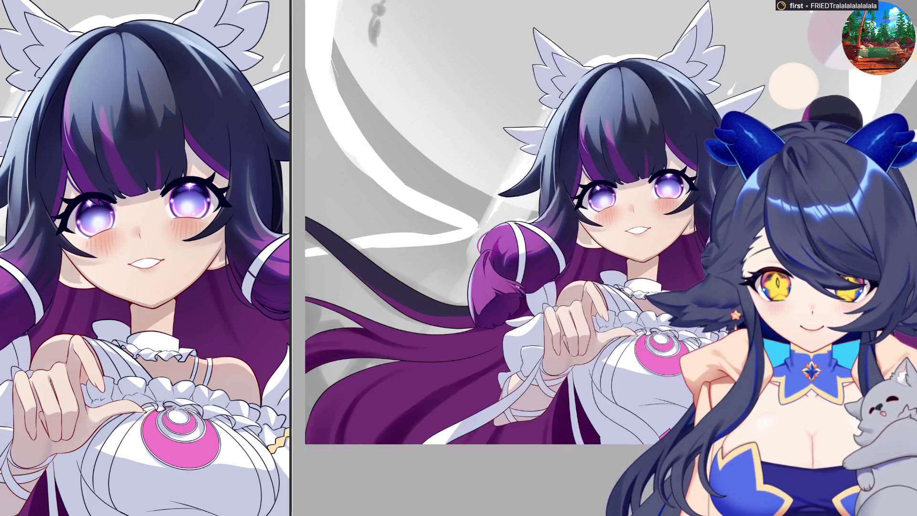